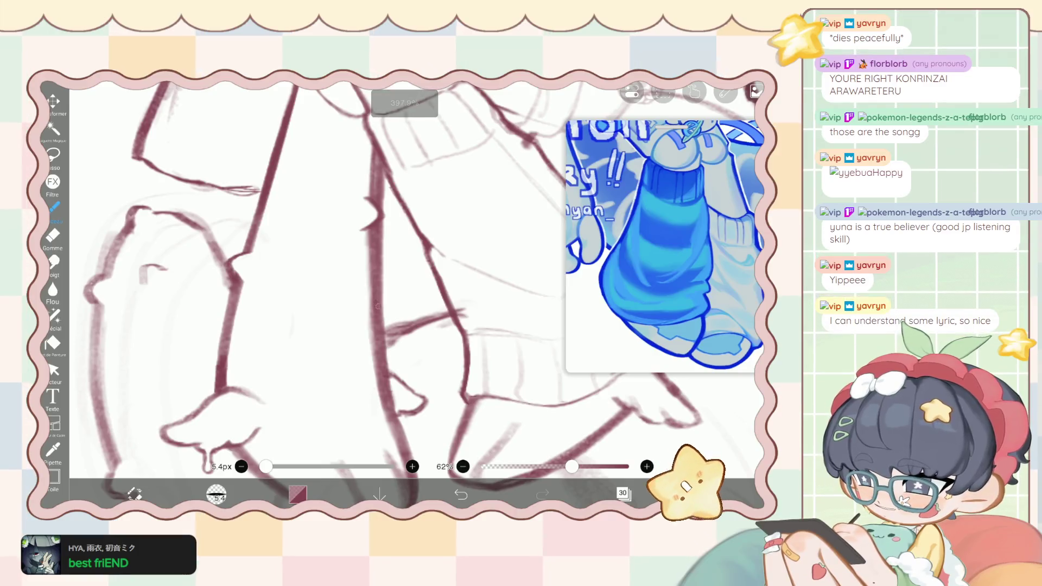
Add a short stroke to the leg lineart and zoom in on the legs.
drag(384, 305, 390, 323)
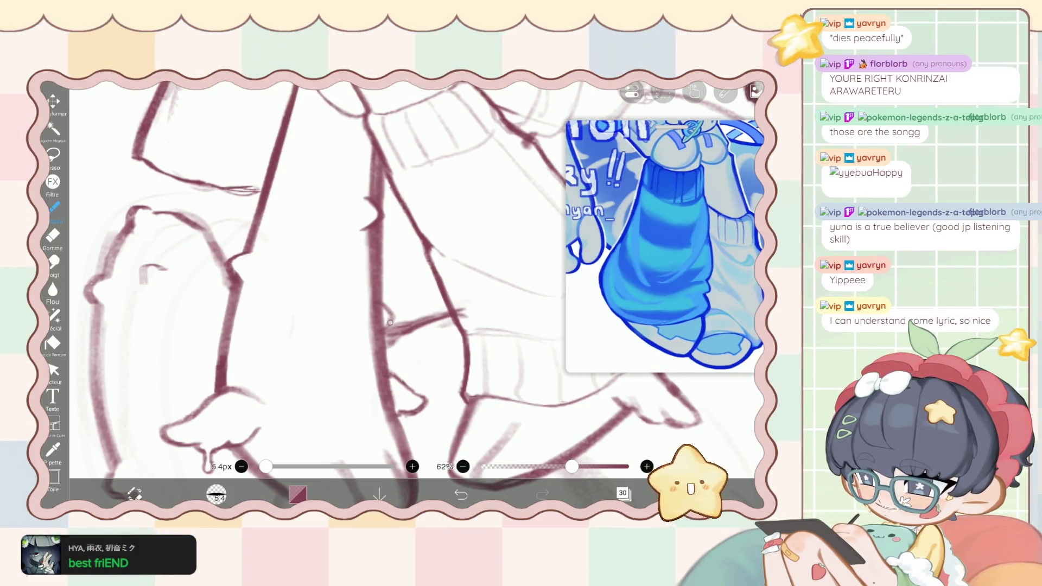
scroll(382, 331, down, 5)
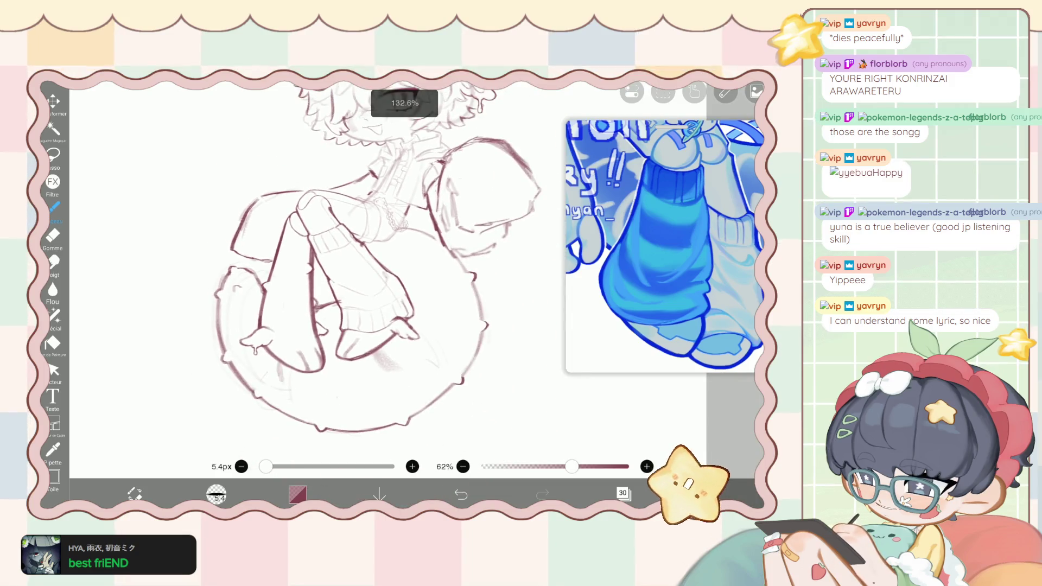
scroll(380, 272, up, 2)
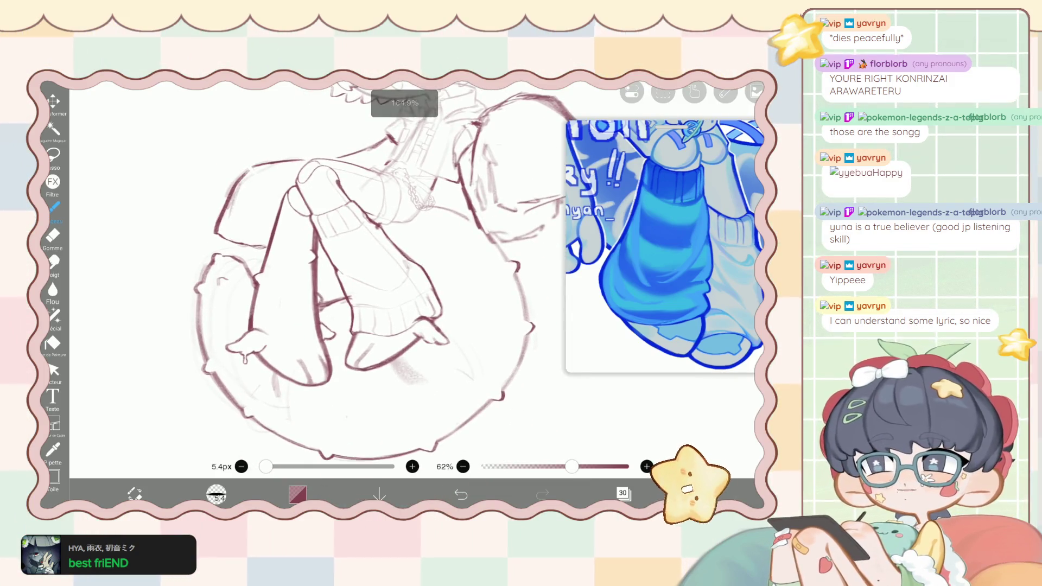
scroll(325, 271, up, 10)
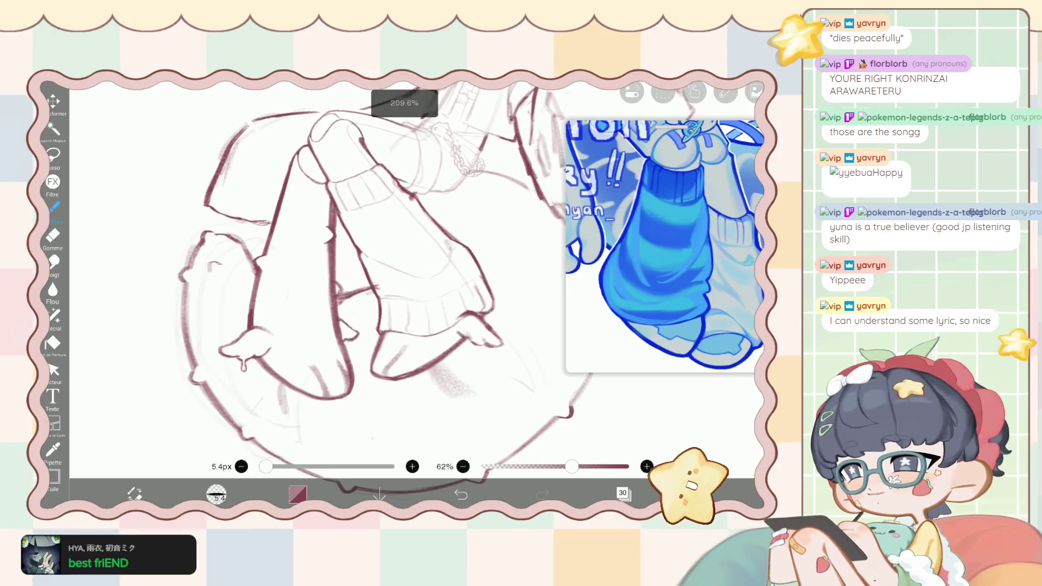
Erase the overshooting line ends where the leg strokes cross, then return to the Brush.
key(e)
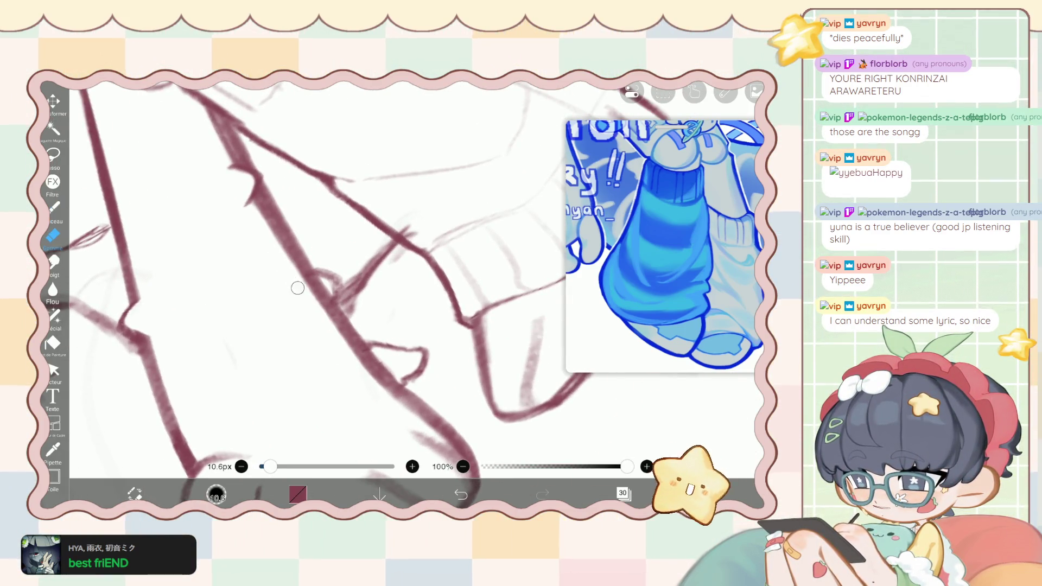
scroll(347, 271, up, 2)
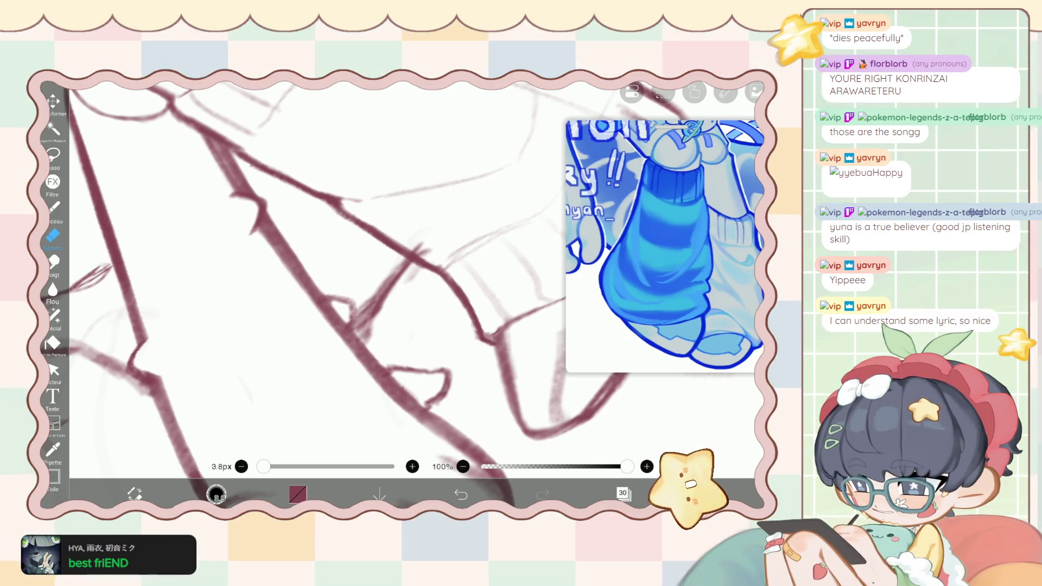
scroll(359, 271, down, 5)
click(54, 207)
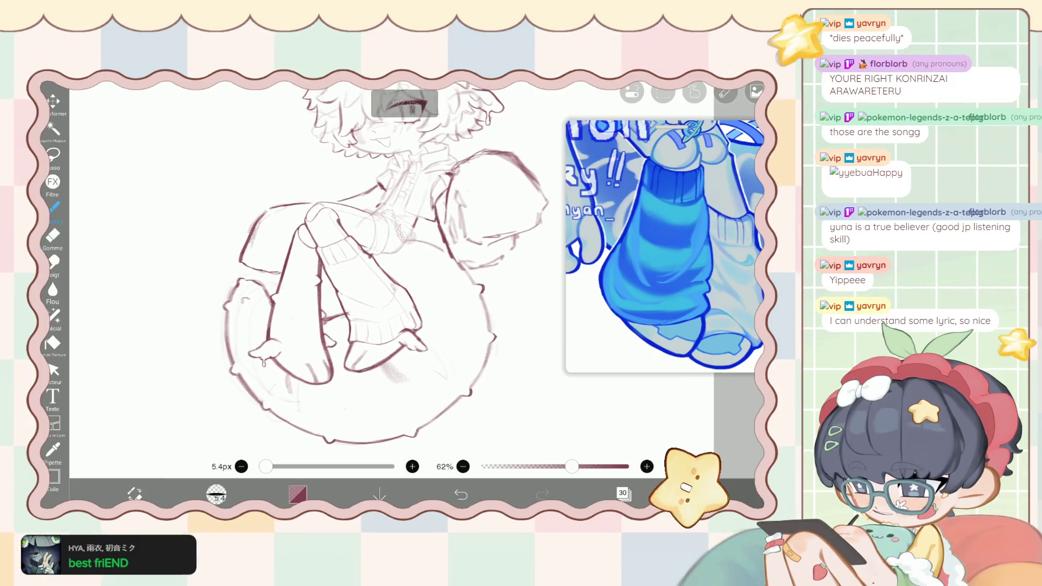
scroll(375, 271, up, 3)
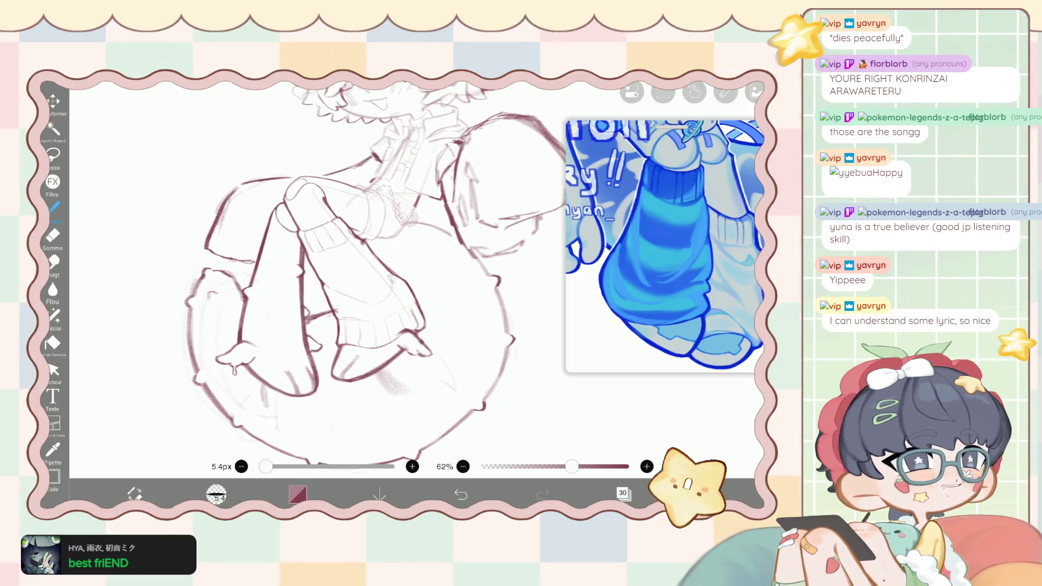
Add an empty layer 33:tail directly above 32:tail in the layer list.
click(623, 493)
scroll(659, 261, up, 3)
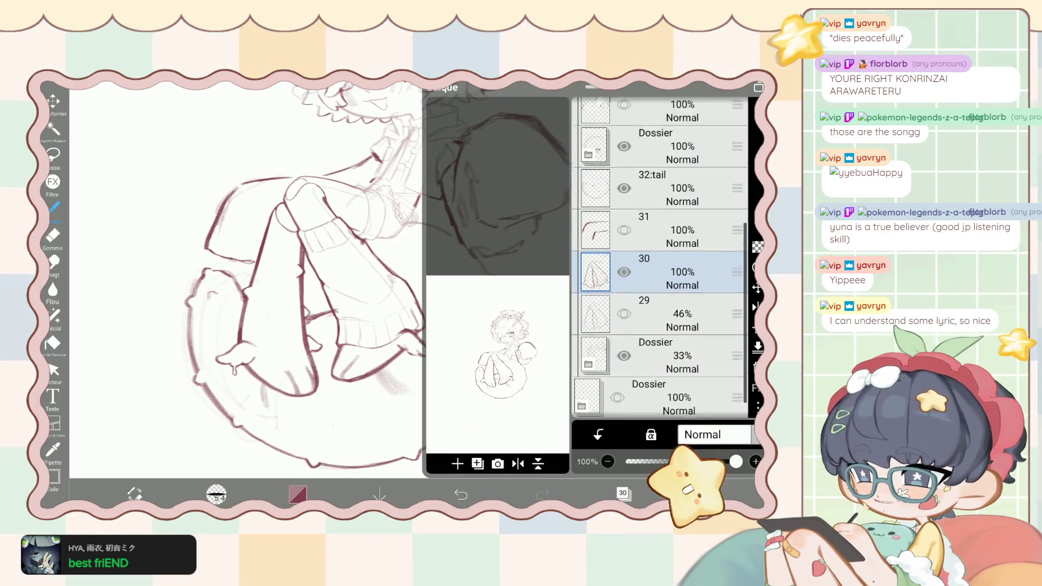
click(458, 463)
click(465, 412)
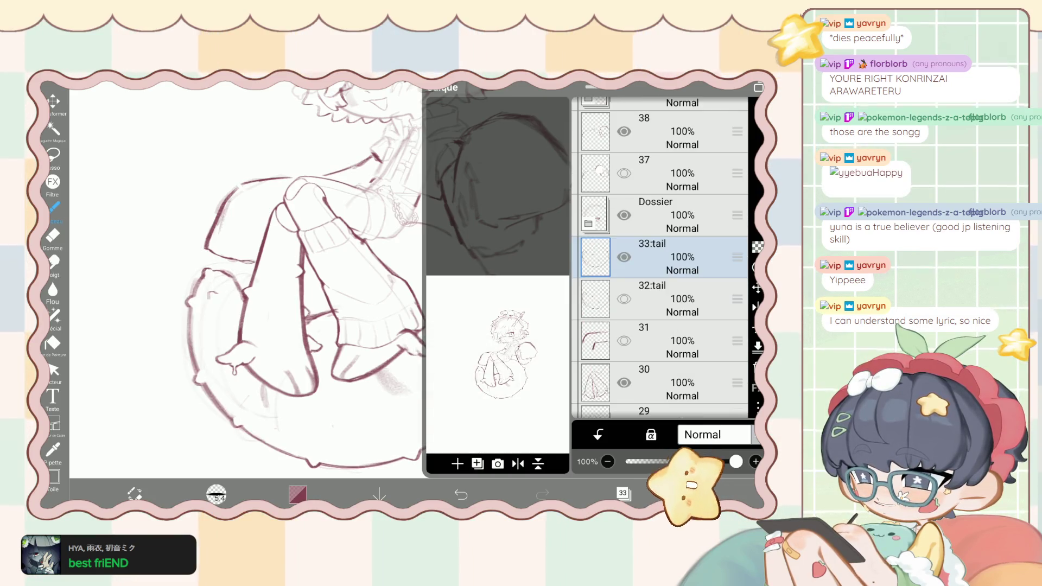
scroll(325, 272, up, 5)
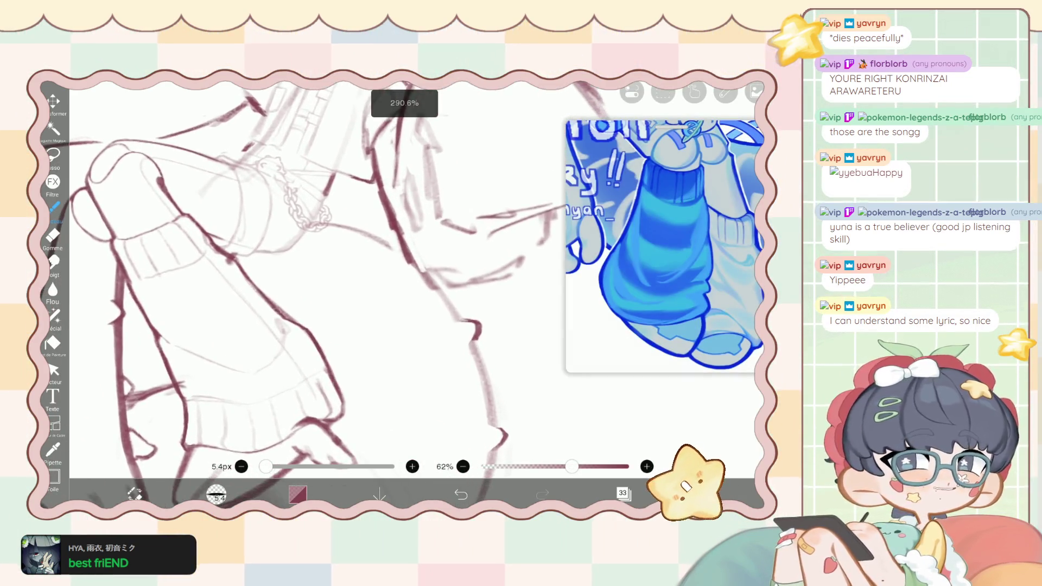
scroll(332, 244, up, 2)
click(623, 492)
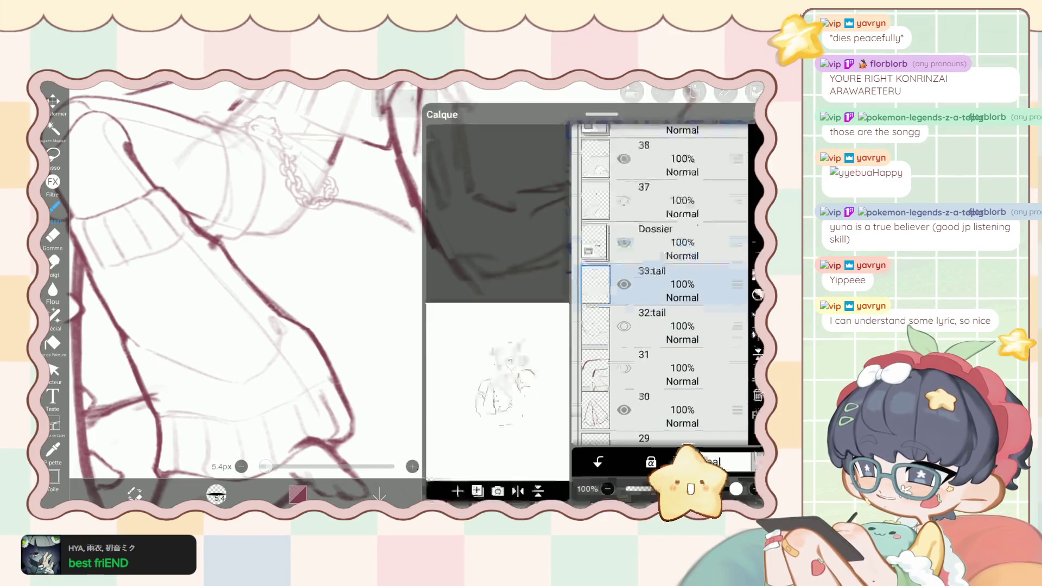
scroll(659, 257, up, 5)
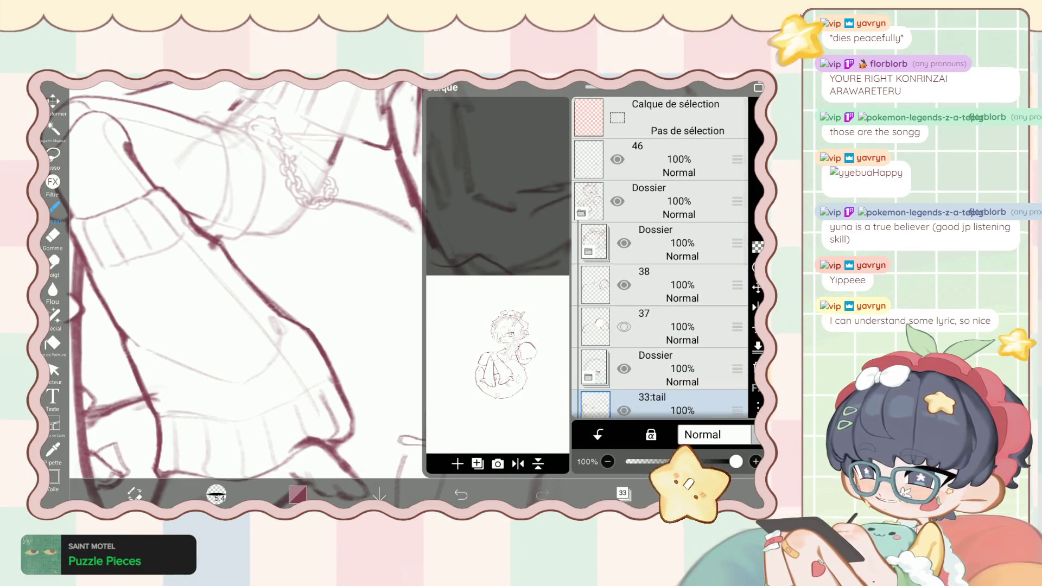
click(622, 492)
scroll(326, 272, down, 10)
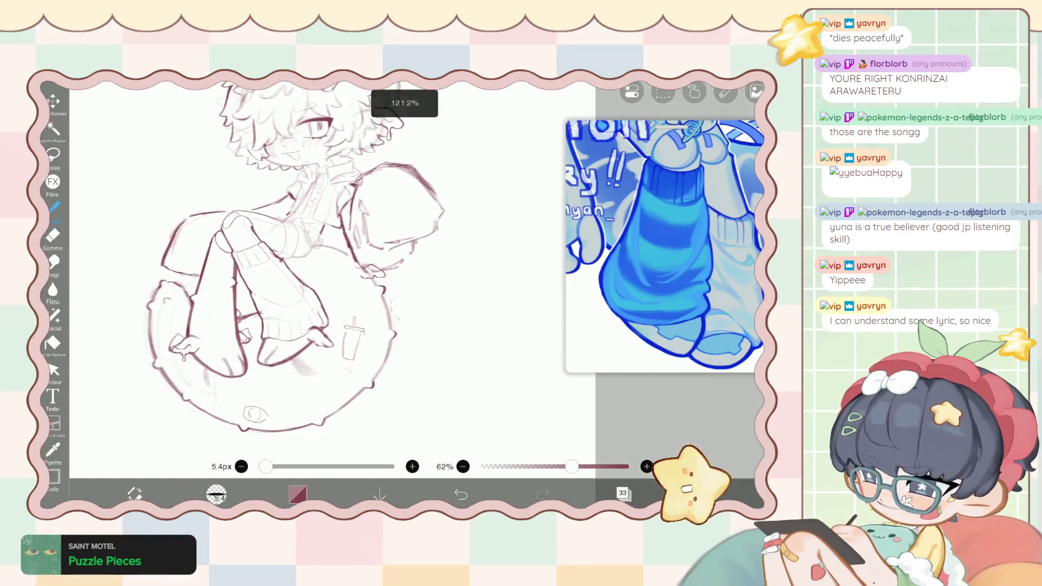
Undo the visibility change and last stroke, then ink a small curved line beside the leg.
key(ctrl+z)
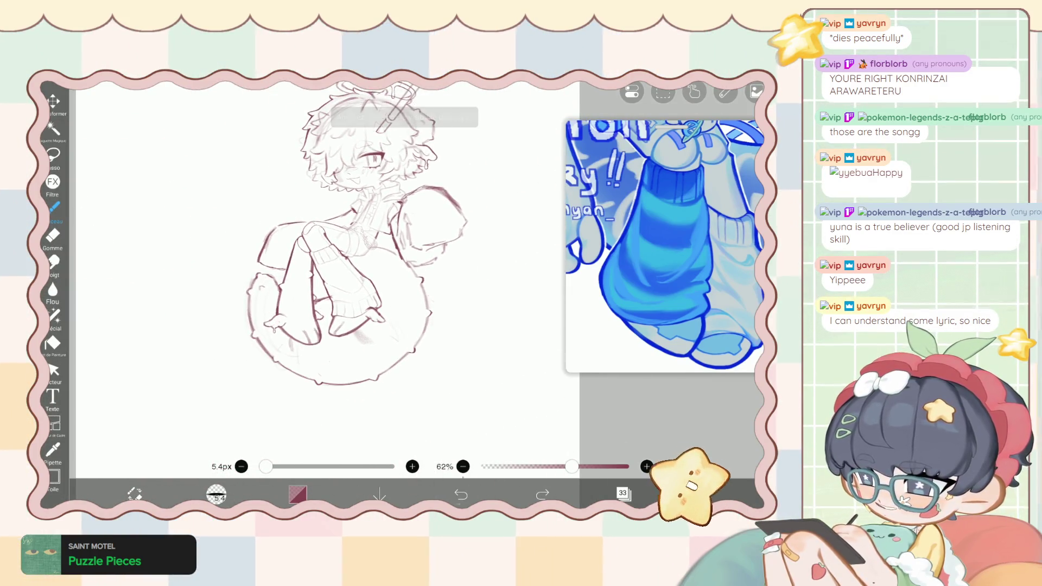
scroll(326, 272, up, 5)
scroll(395, 281, up, 5)
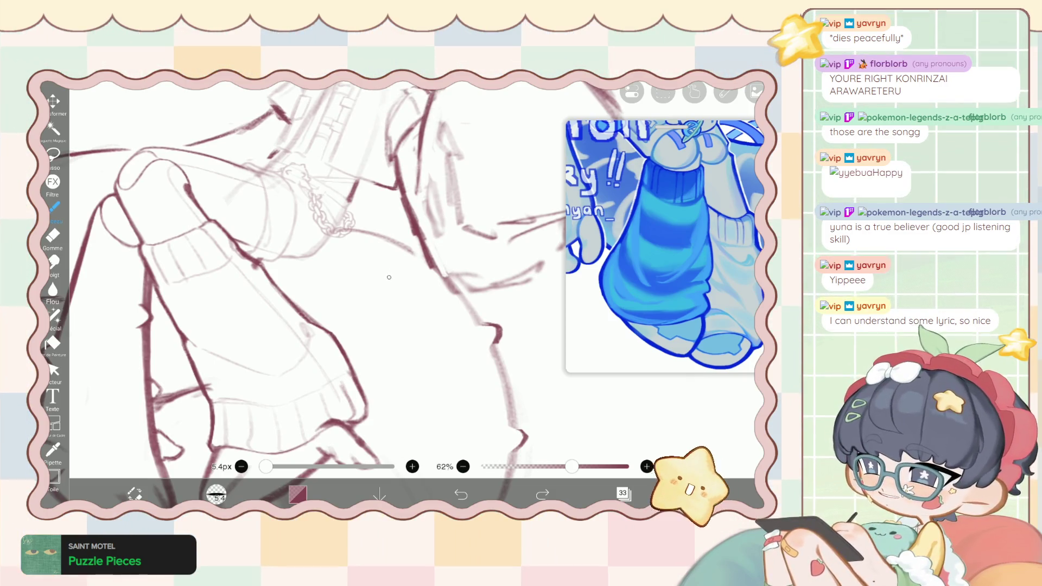
key(ctrl+z)
scroll(401, 272, up, 3)
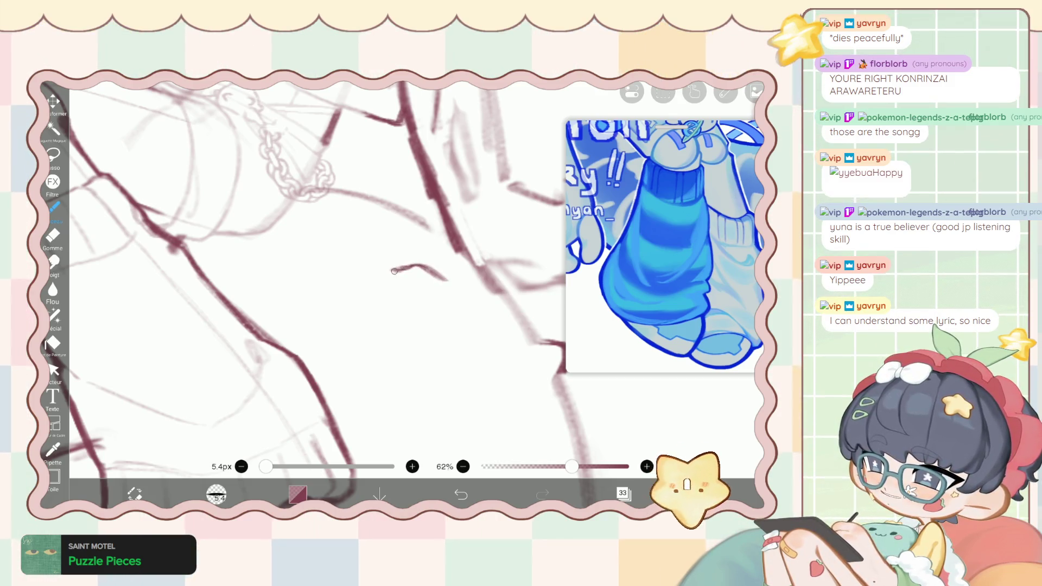
drag(427, 268, 459, 292)
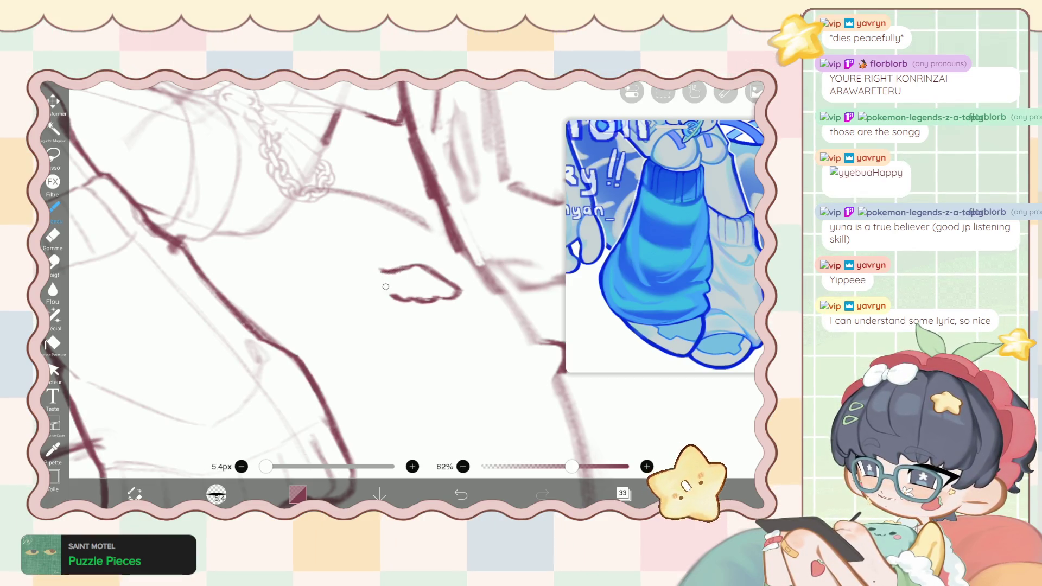
click(54, 314)
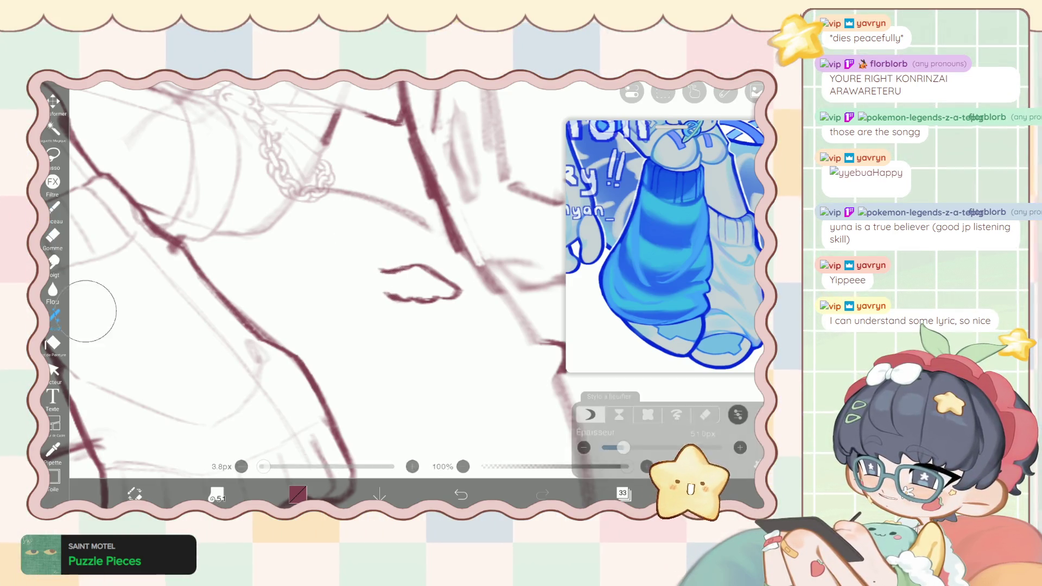
Push the small shape's strokes with Liquify into a smoother, pointed double-line curve.
mouse_move(402, 277)
mouse_down()
mouse_move(448, 284)
mouse_move(454, 303)
mouse_move(445, 274)
mouse_move(465, 297)
mouse_move(453, 302)
mouse_move(472, 332)
mouse_move(408, 361)
mouse_move(372, 291)
mouse_move(369, 260)
mouse_move(404, 239)
mouse_move(481, 309)
mouse_move(449, 298)
mouse_move(449, 310)
mouse_move(407, 307)
mouse_move(431, 314)
mouse_move(362, 303)
mouse_move(384, 299)
mouse_move(368, 299)
mouse_move(337, 269)
mouse_move(376, 265)
mouse_move(376, 311)
mouse_move(397, 267)
mouse_move(426, 281)
mouse_up()
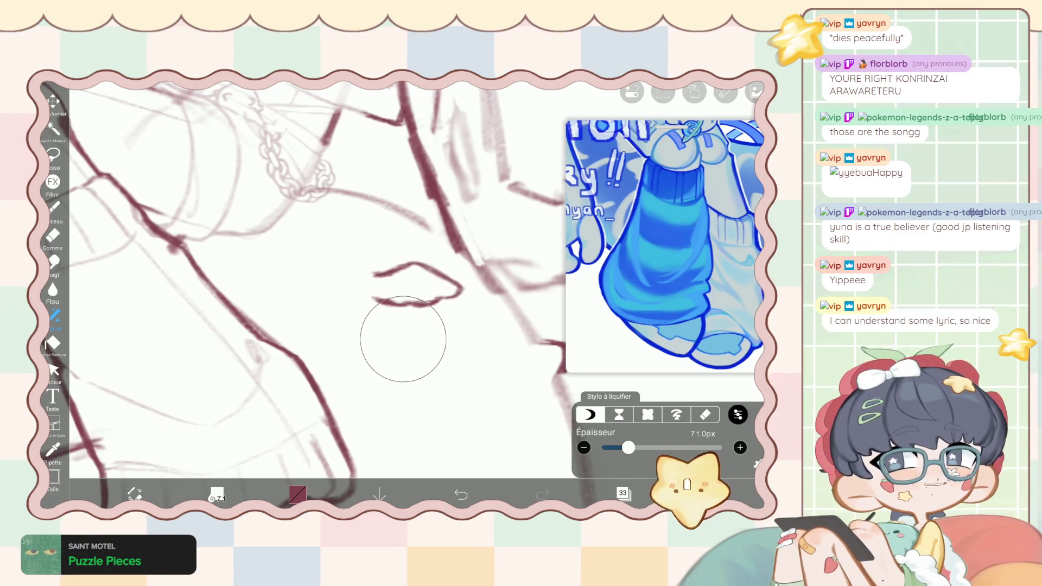
click(53, 235)
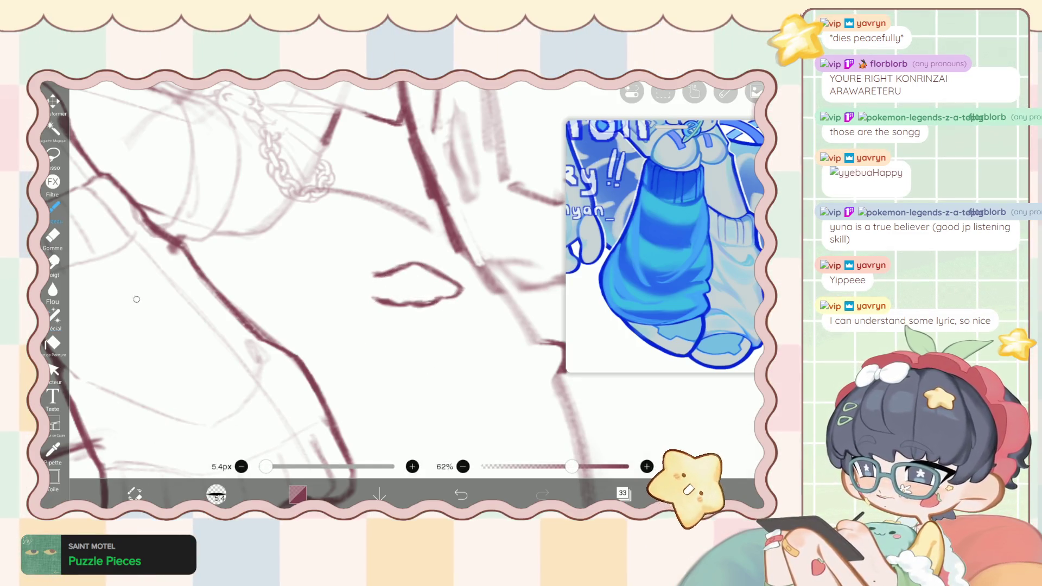
Erase parts of the small curved shape, undoing the unwanted eraser strokes.
drag(375, 379, 360, 297)
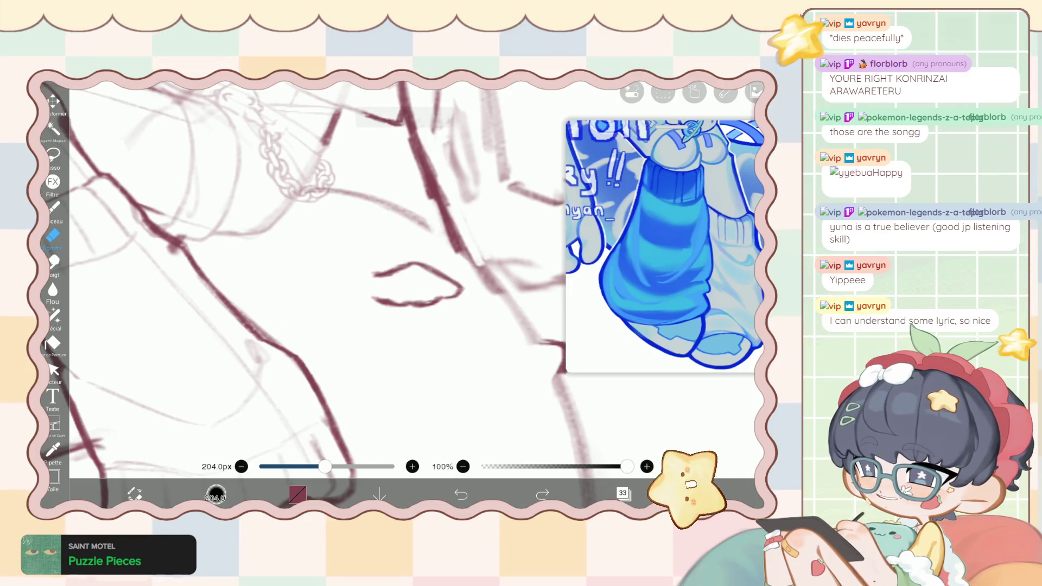
key(ctrl+z)
key(bracketleft)
key(bracketleft)
key(bracketleft)
drag(420, 336, 380, 239)
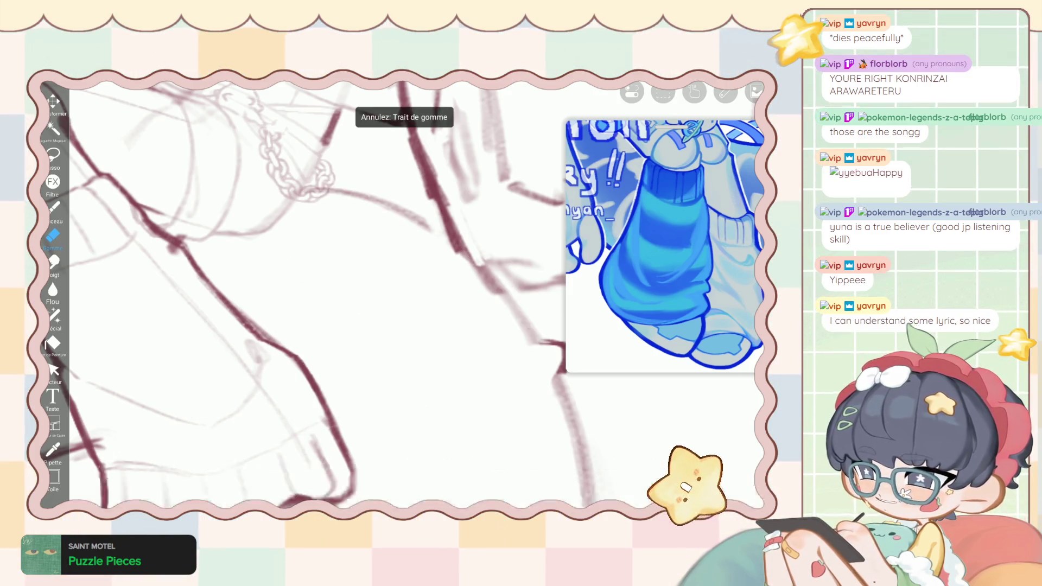
key(b)
key(ctrl+z)
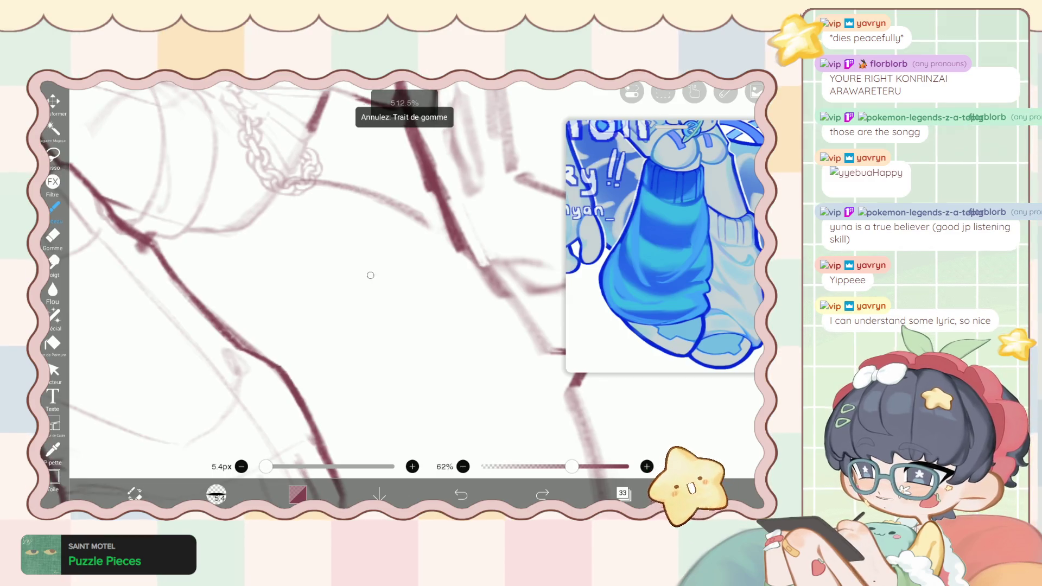
Redraw the small shape's peaked top line and curved lower line.
mouse_move(367, 307)
mouse_down()
mouse_move(423, 297)
mouse_move(474, 341)
mouse_up()
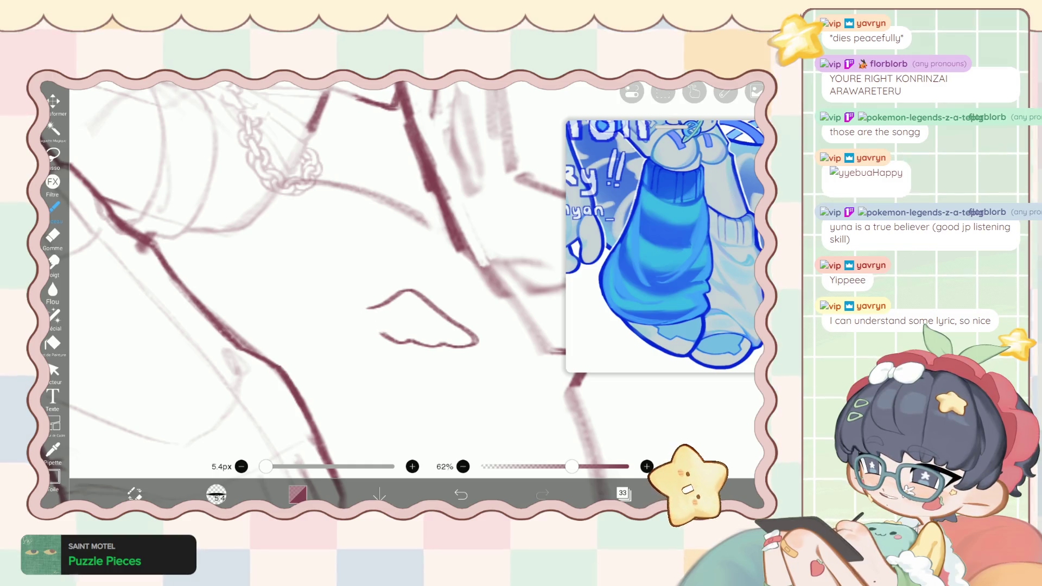
scroll(320, 276, down, 5)
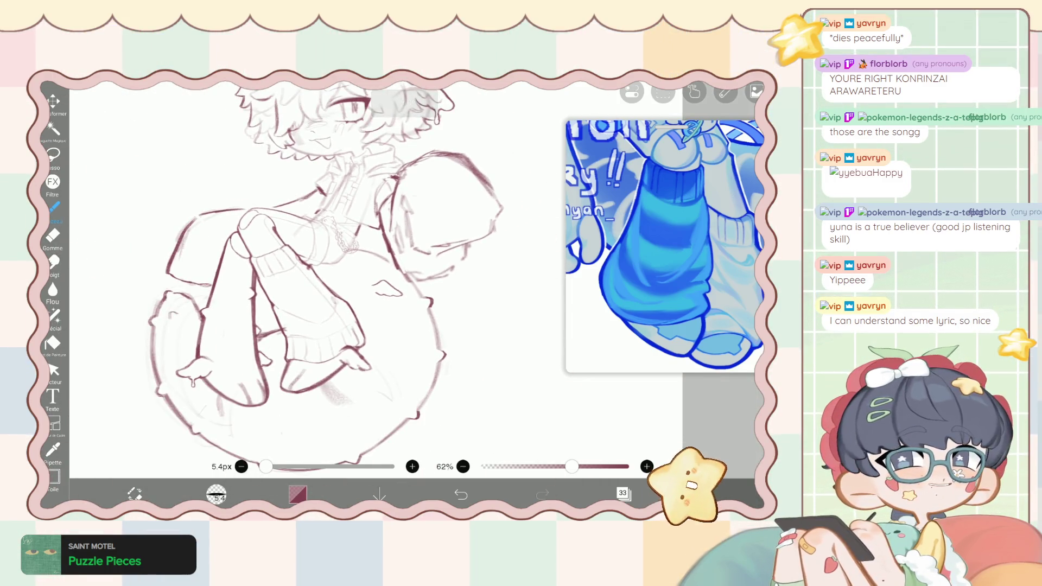
scroll(248, 375, up, 5)
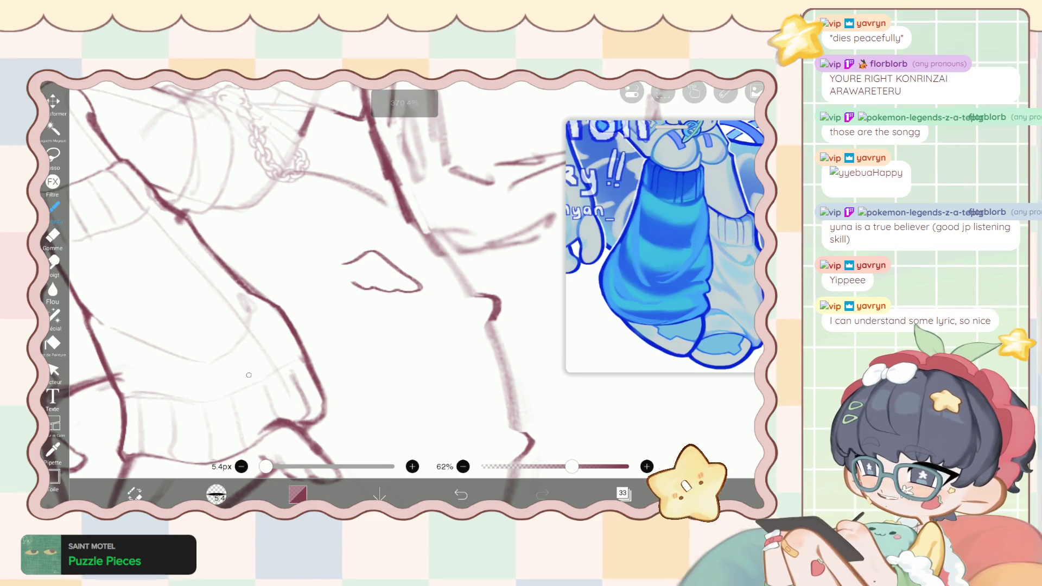
key(ctrl+z)
scroll(378, 278, up, 2)
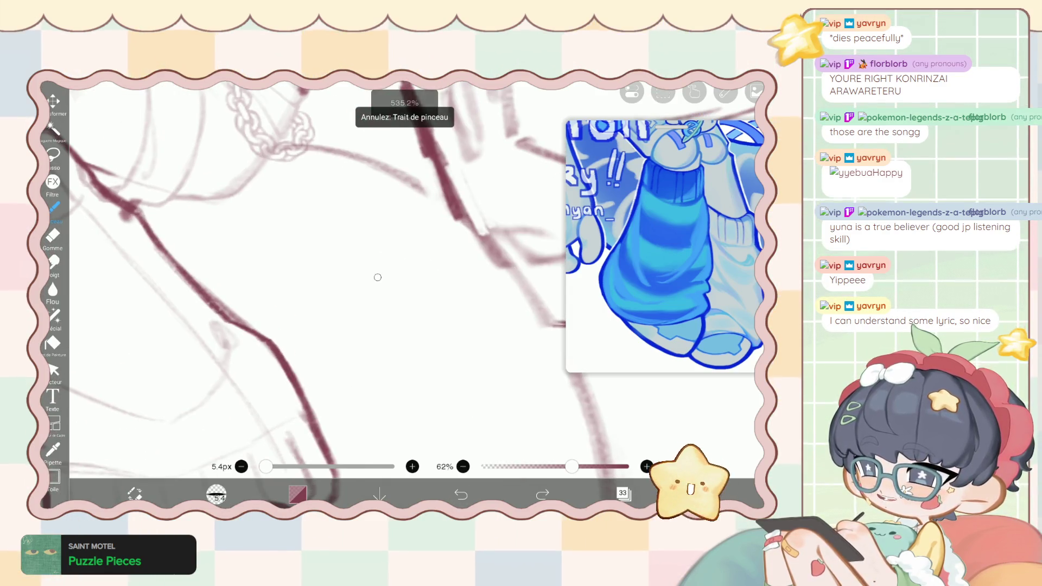
mouse_move(348, 274)
mouse_down()
mouse_move(380, 265)
mouse_move(443, 307)
mouse_move(416, 310)
mouse_up()
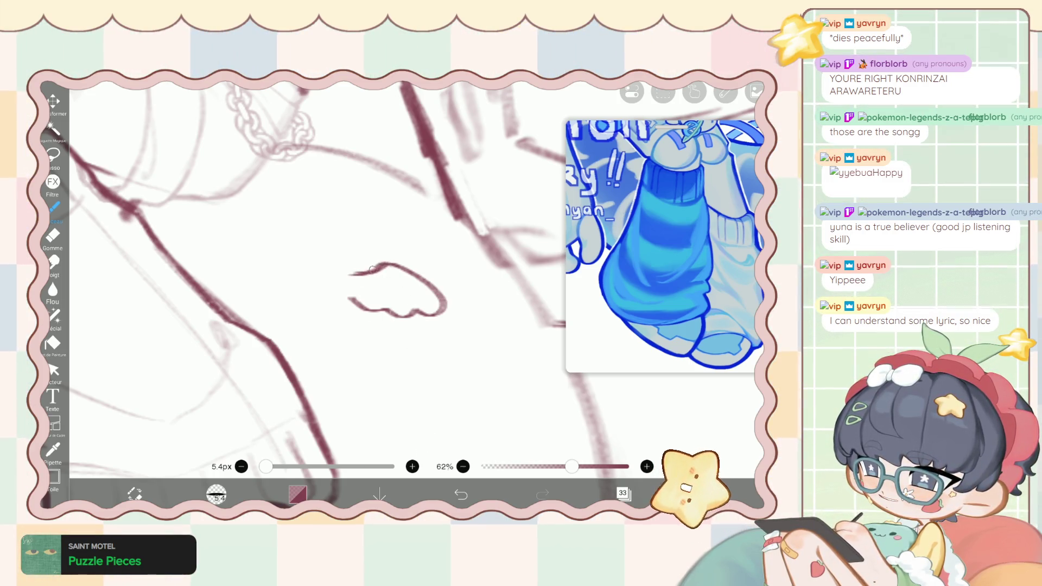
Tidy the wing's feather-like scallops with the eraser, undoing a stray erase.
key(e)
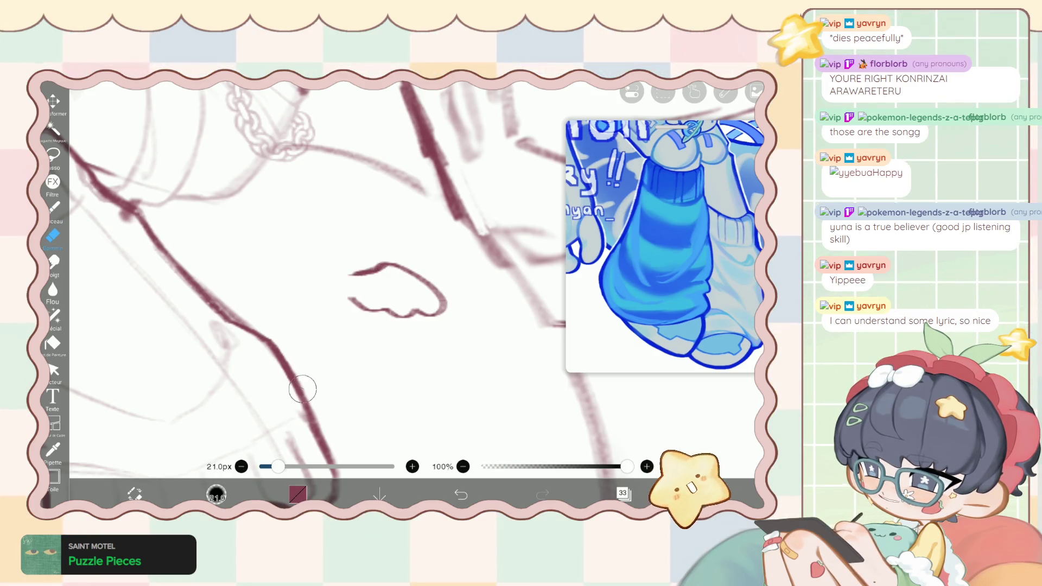
drag(347, 272, 356, 274)
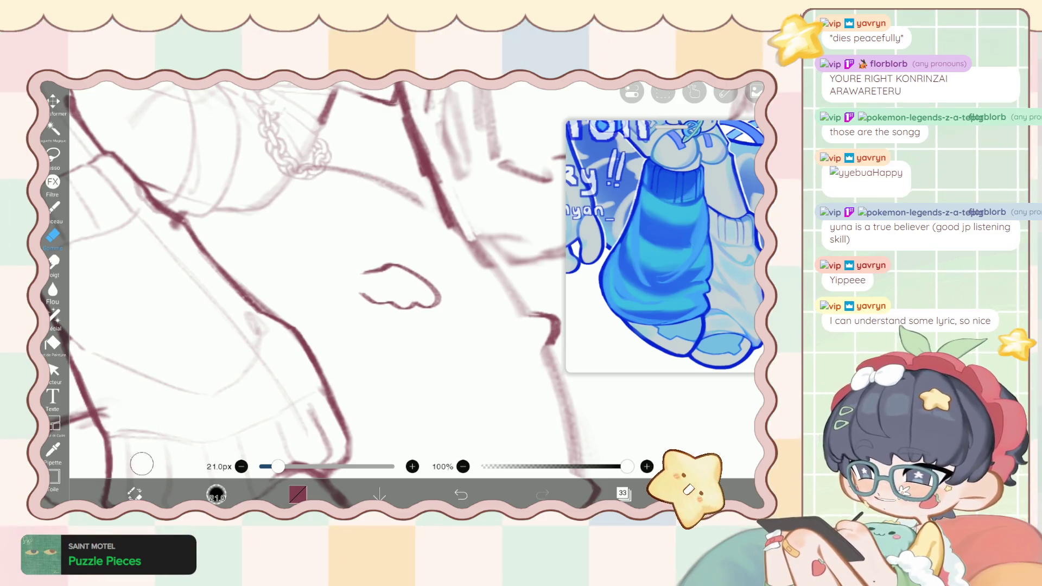
key(b)
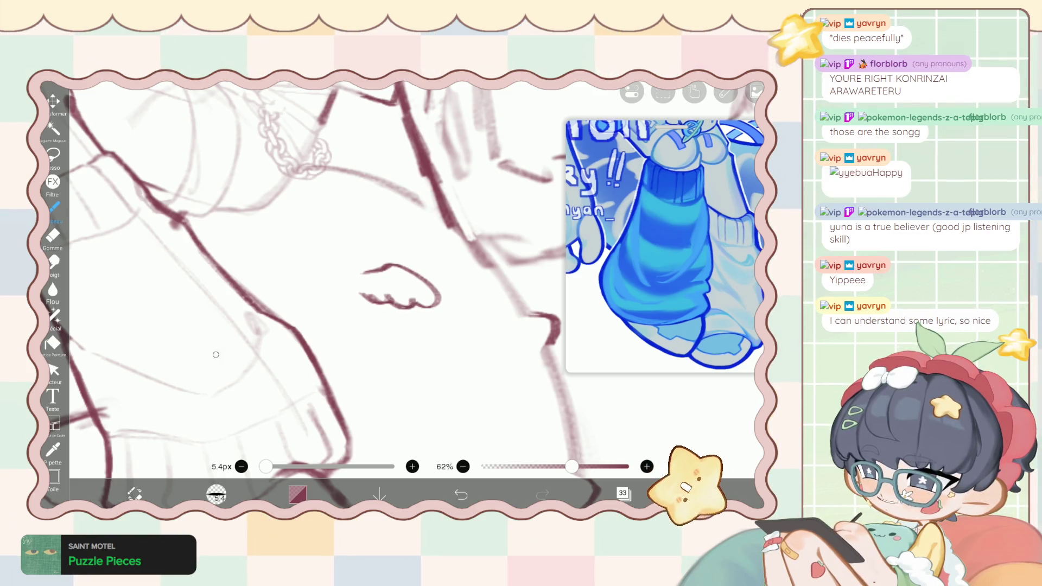
key(e)
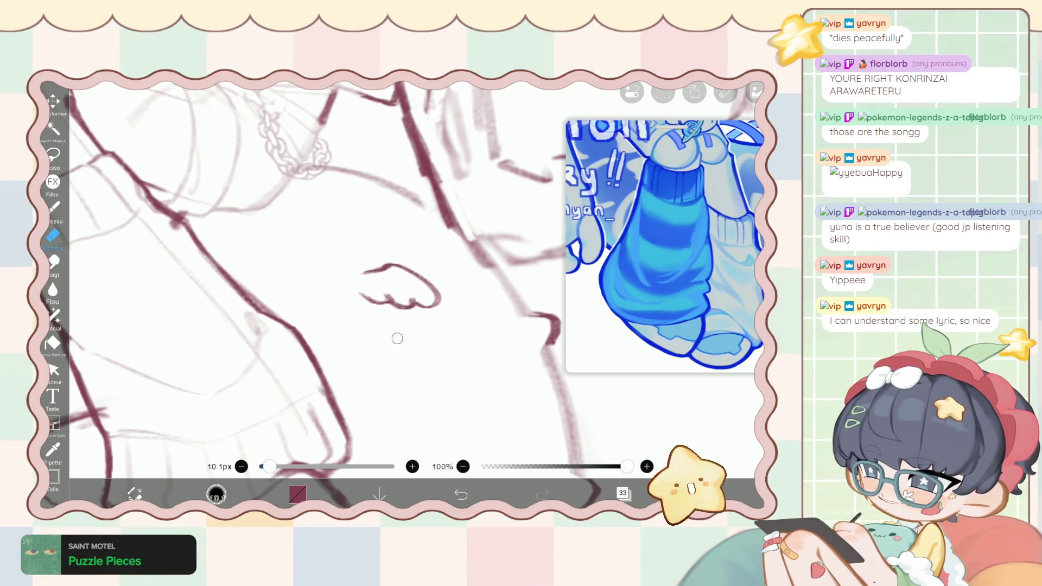
key(ctrl+z)
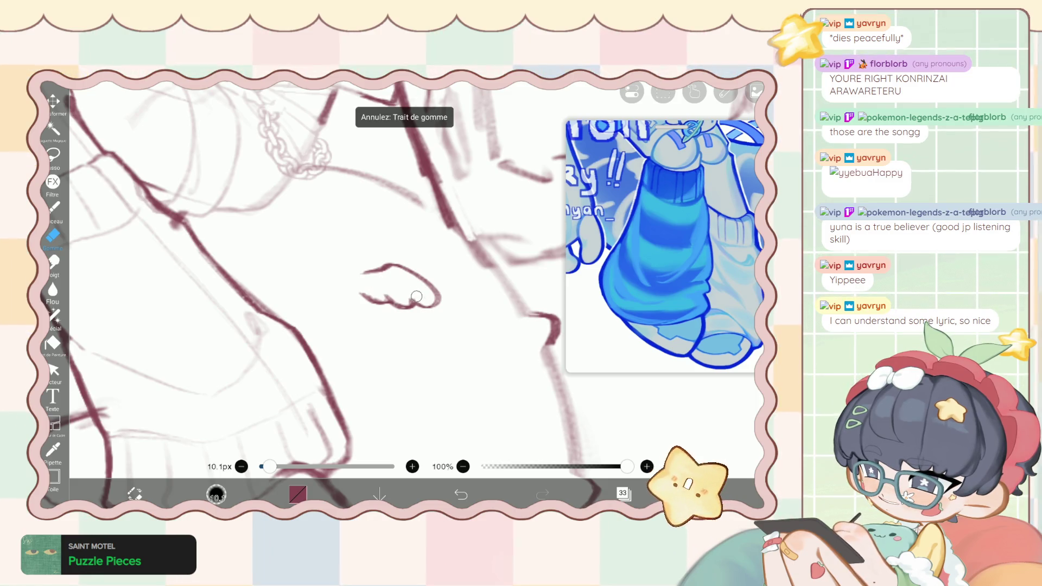
scroll(356, 290, down, 3)
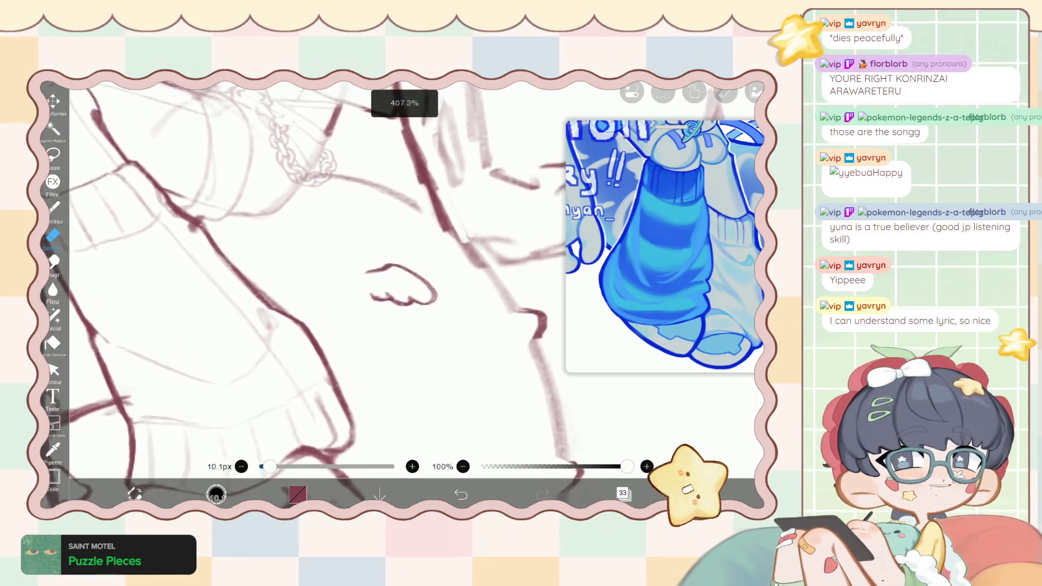
scroll(356, 289, up, 2)
Lasso the tiny wing drawing on the cushion.
click(54, 317)
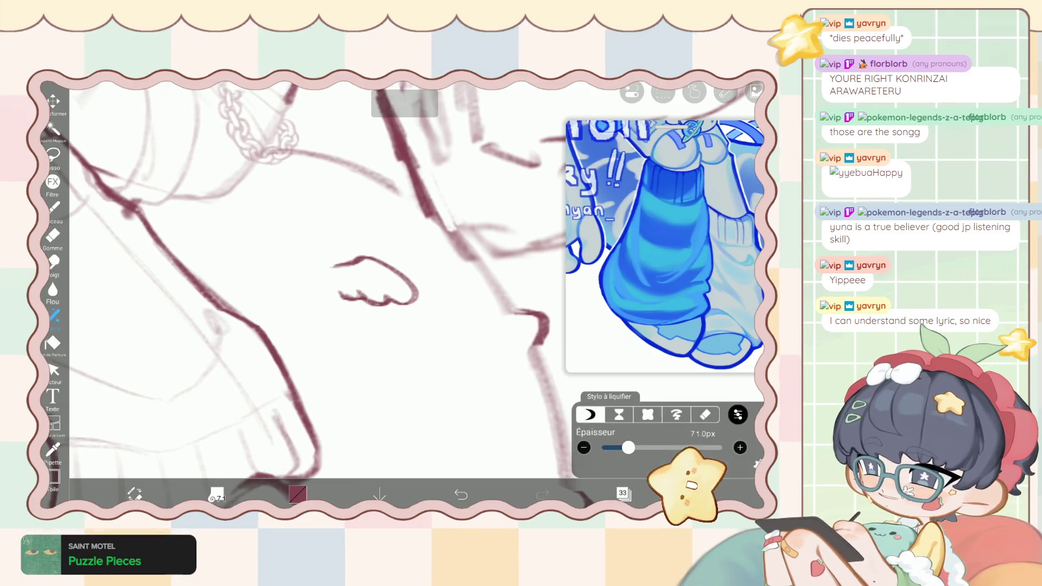
scroll(441, 305, down, 5)
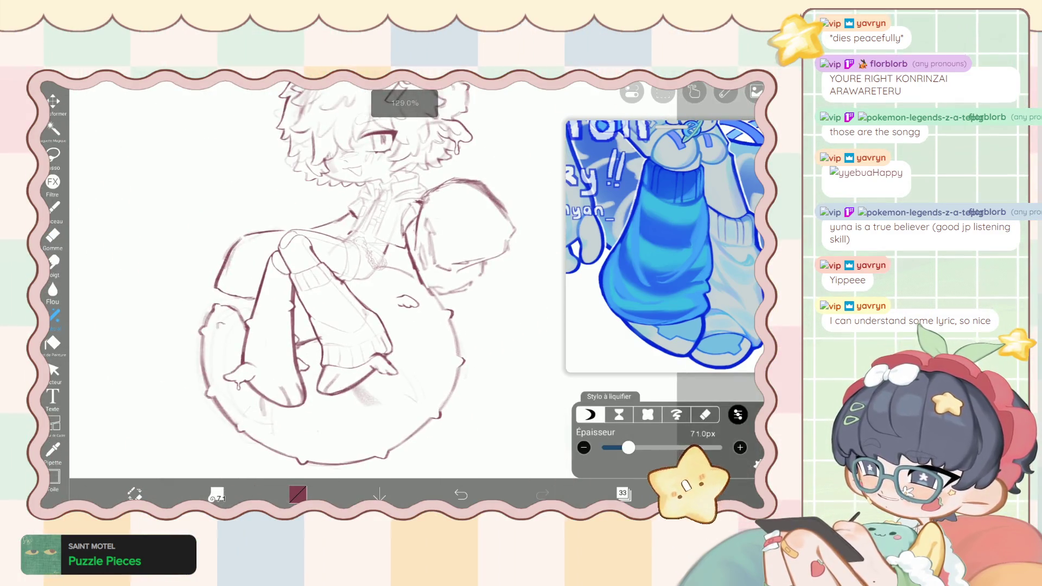
click(53, 154)
drag(389, 281, 425, 298)
Move the wing about 150px left toward the leg and confirm the move.
click(713, 461)
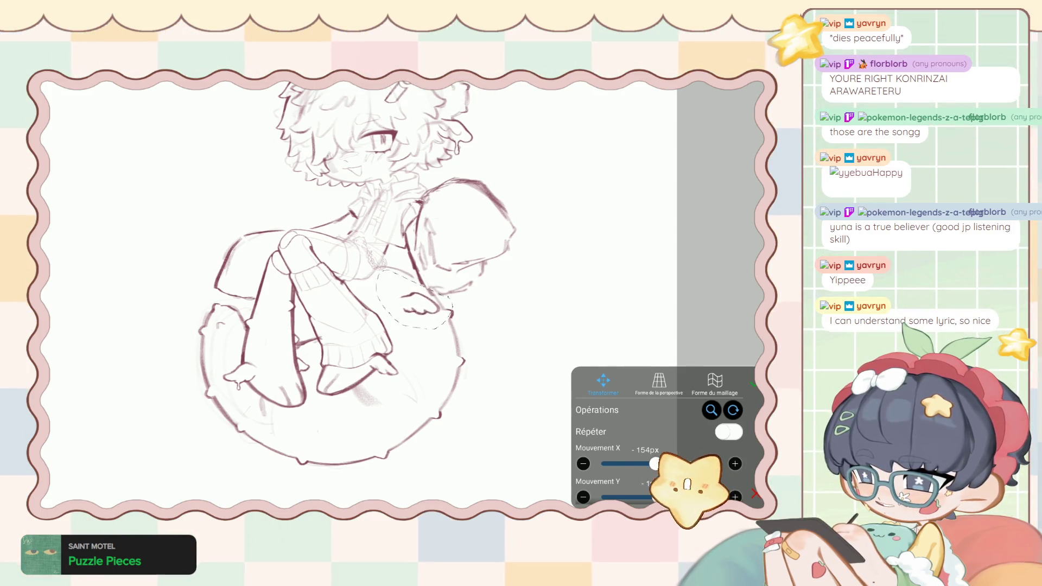
key(Return)
key(ctrl+z)
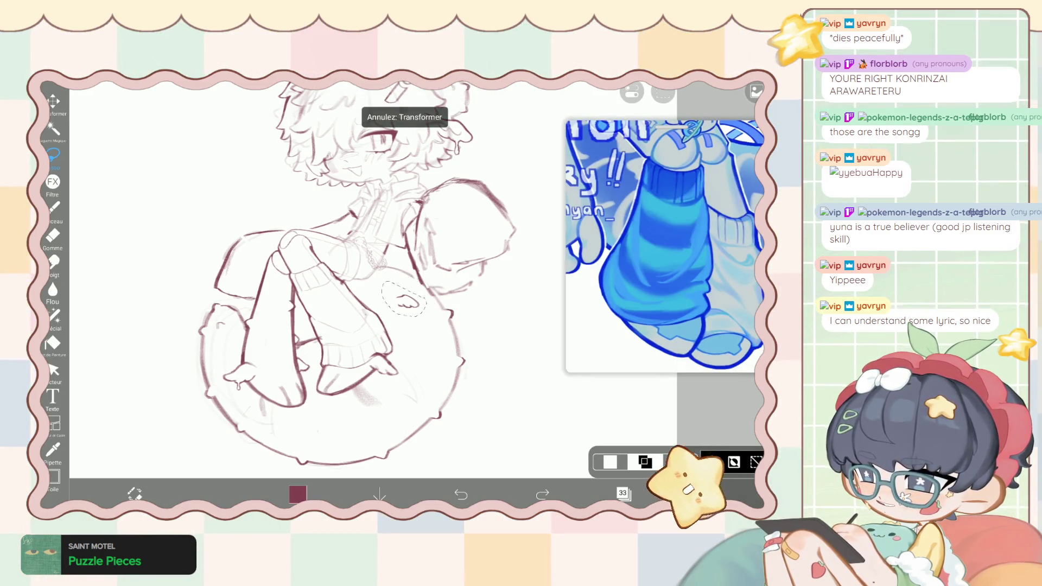
click(542, 494)
Return to the brush and drop the freehand selection.
click(53, 209)
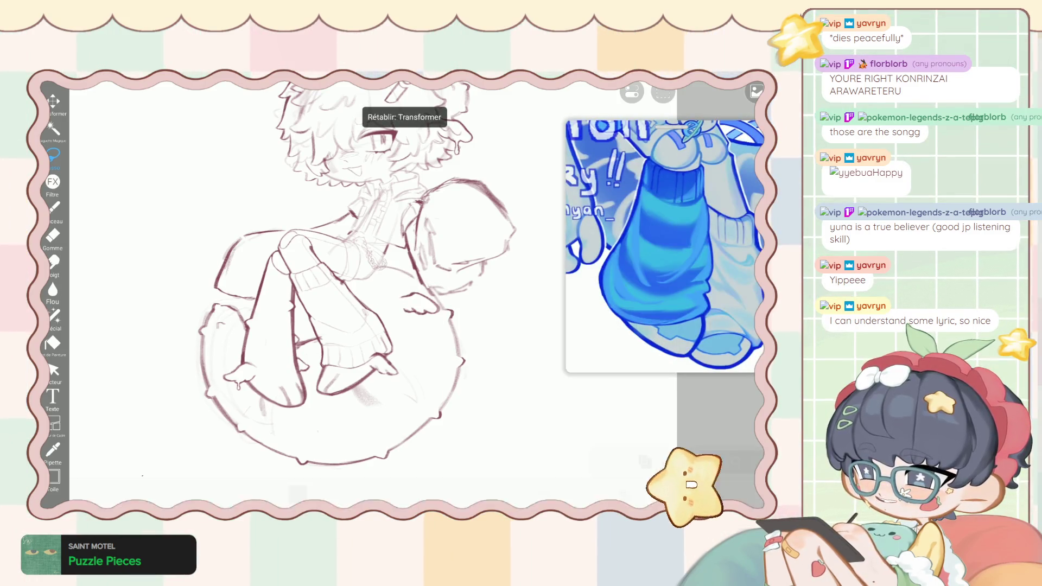
key(ctrl+z)
scroll(412, 304, up, 5)
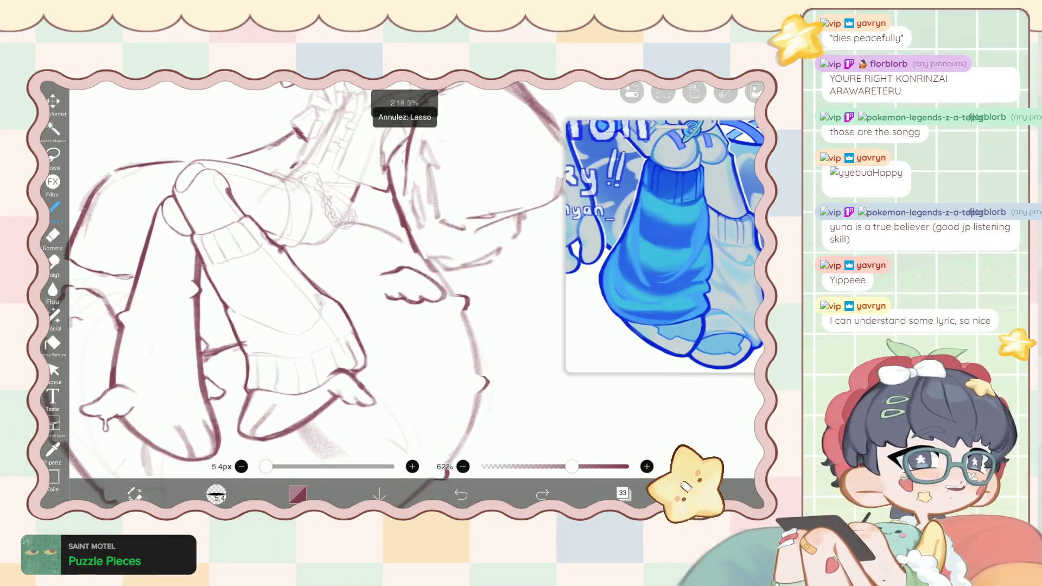
scroll(406, 295, down, 2)
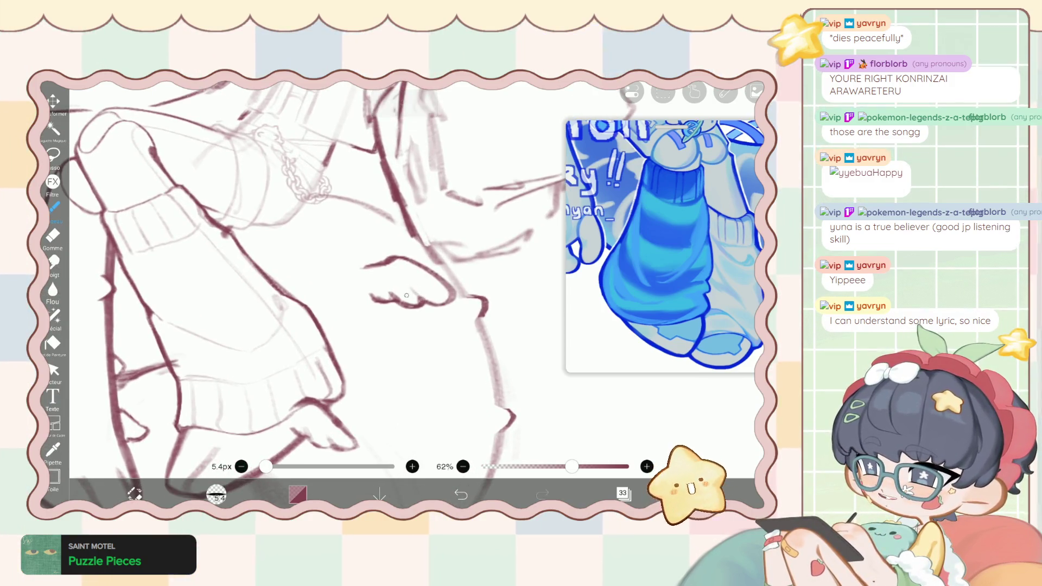
scroll(369, 285, down, 5)
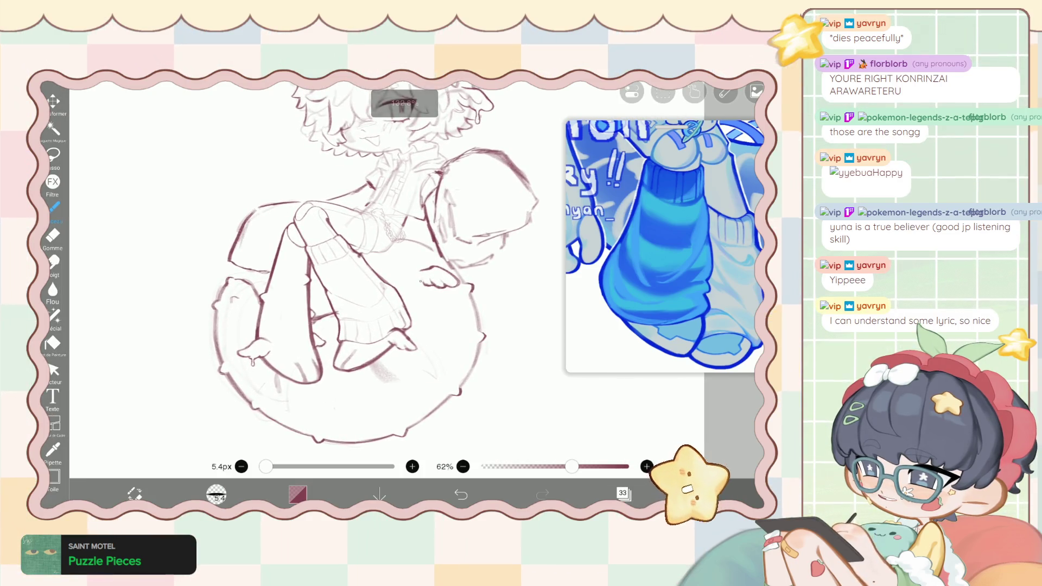
Zoom in to the hand and try a short line near the wing, then undo it.
key(e)
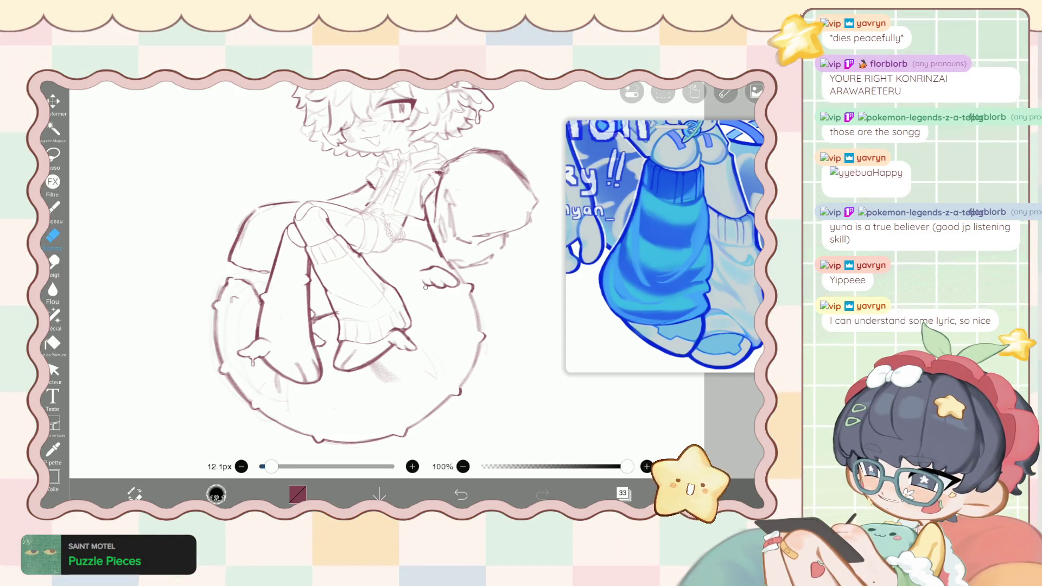
key(b)
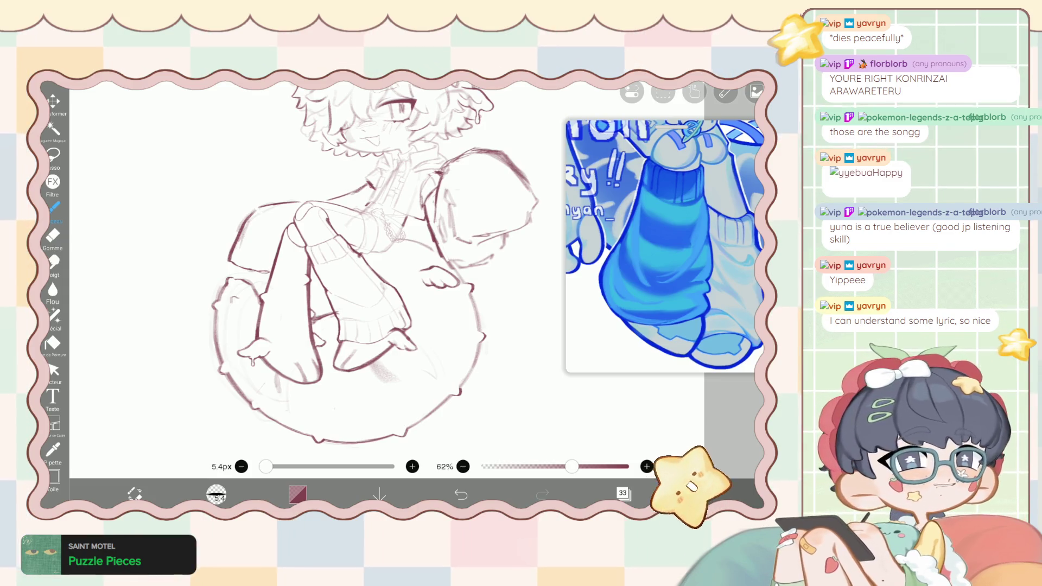
scroll(426, 251, up, 5)
scroll(440, 211, up, 5)
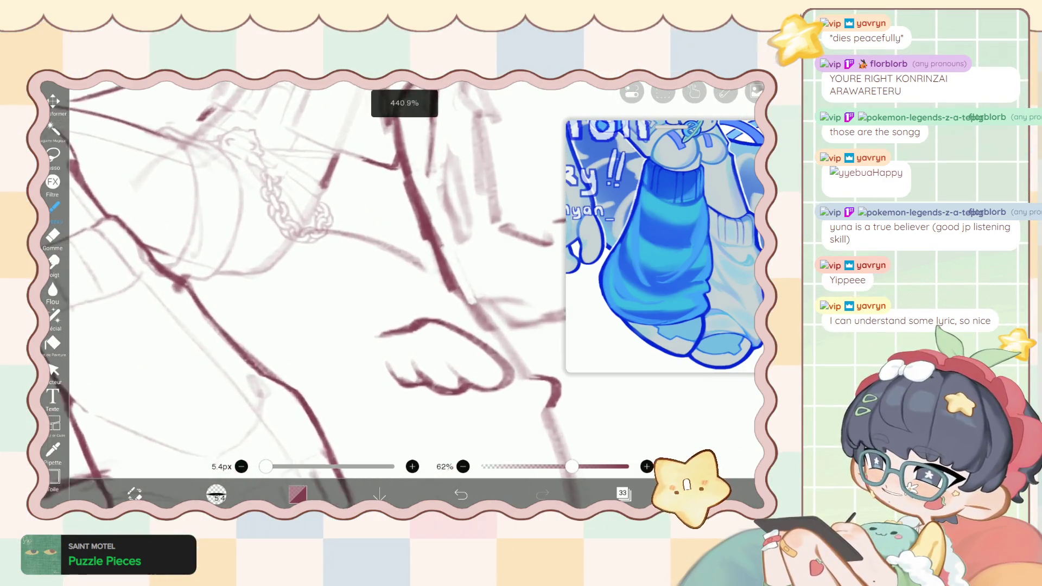
scroll(309, 271, right, 2)
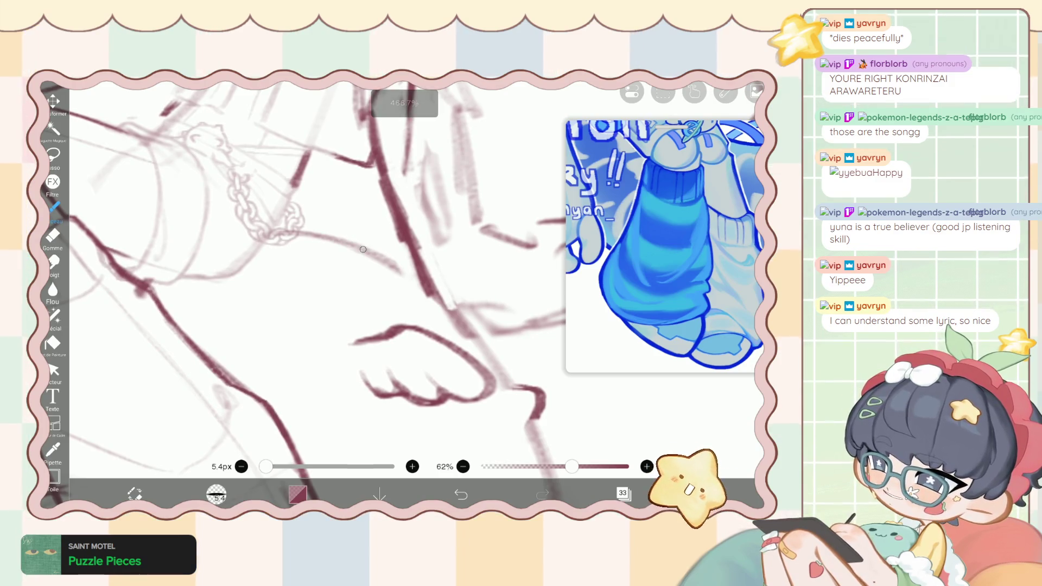
mouse_move(364, 251)
mouse_down()
mouse_move(354, 224)
mouse_move(329, 220)
mouse_up()
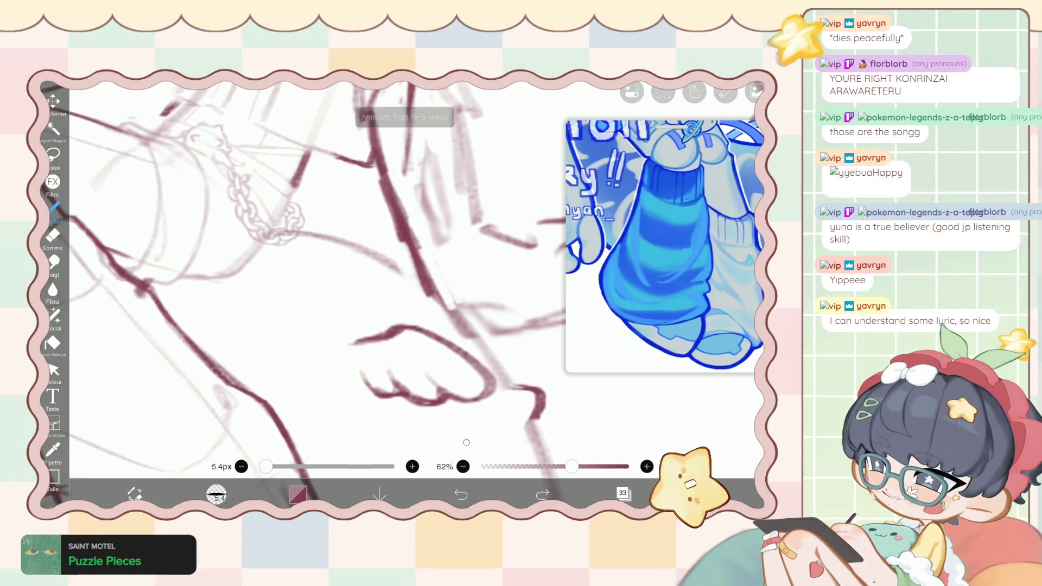
key(ctrl+z)
Draw a curved hump line beside the wing and erase the extra curve.
mouse_move(373, 249)
mouse_down()
mouse_move(342, 226)
mouse_move(361, 221)
mouse_move(373, 248)
mouse_move(333, 244)
mouse_move(348, 247)
mouse_up()
key(e)
scroll(310, 271, down, 5)
key(b)
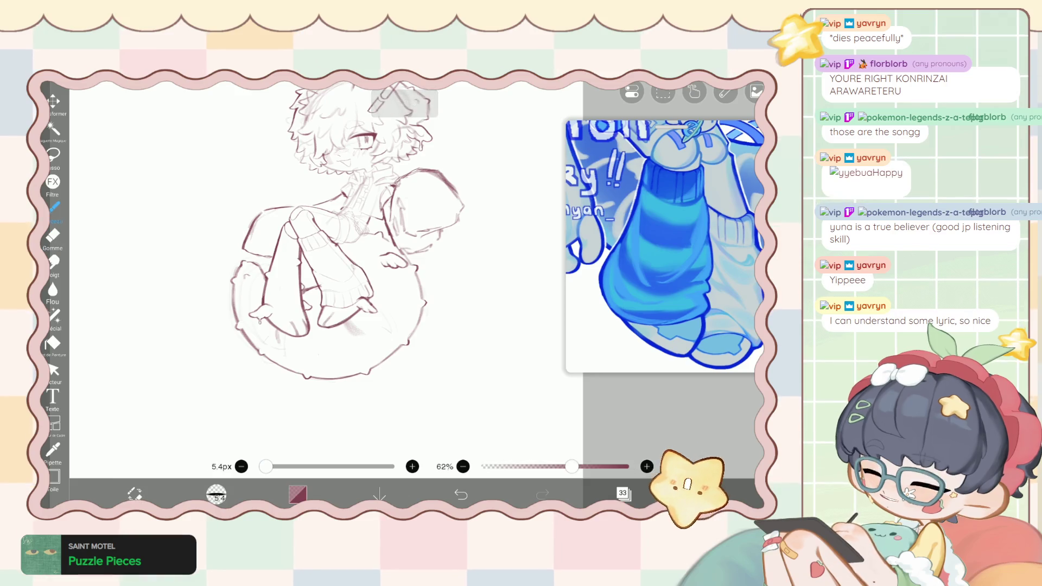
scroll(347, 244, up, 2)
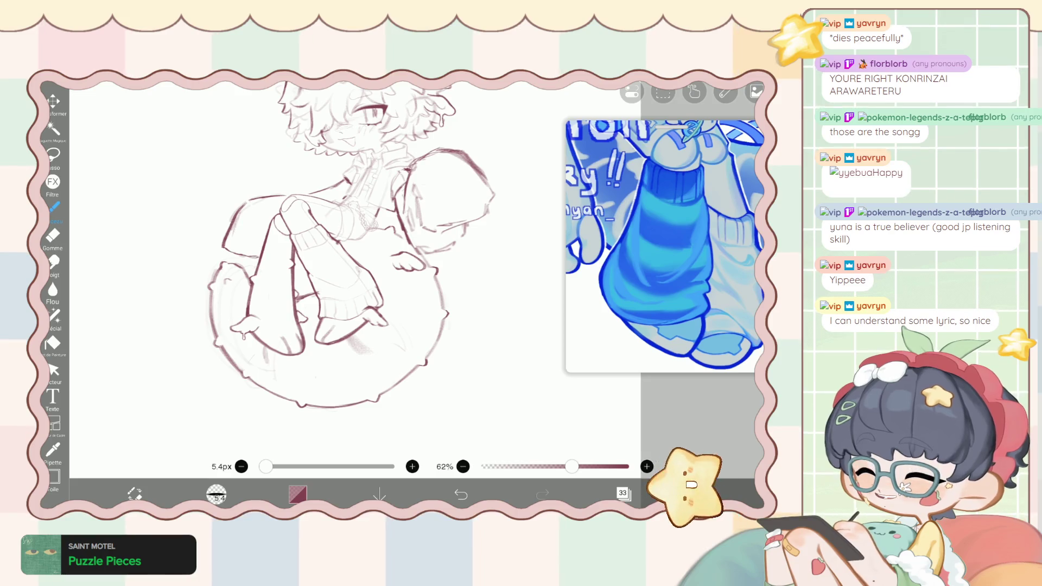
Hide layer 30 holding the legs, leaving the cushion outline and wing visible.
click(624, 493)
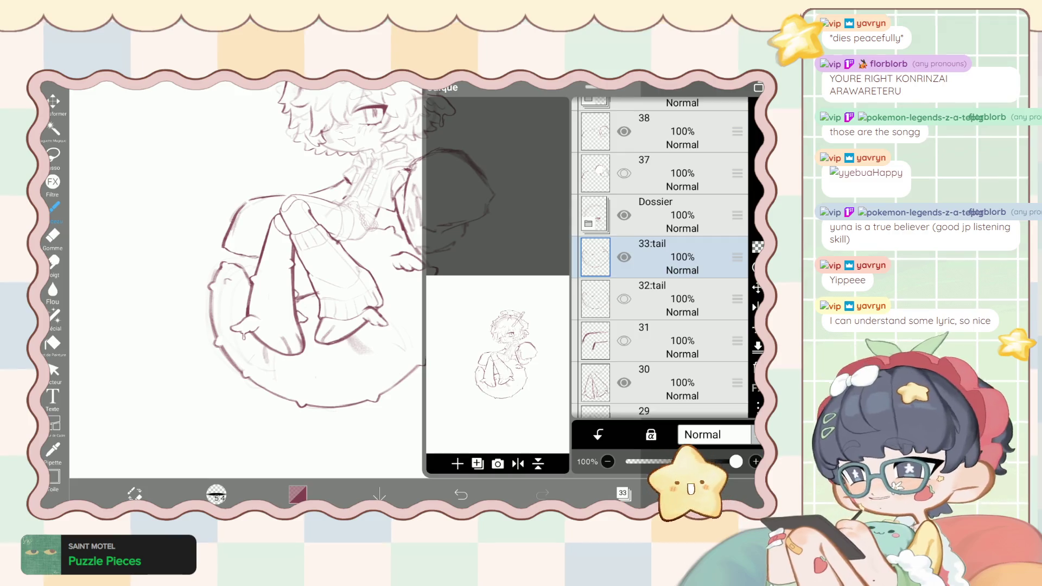
scroll(659, 257, up, 10)
scroll(659, 258, down, 10)
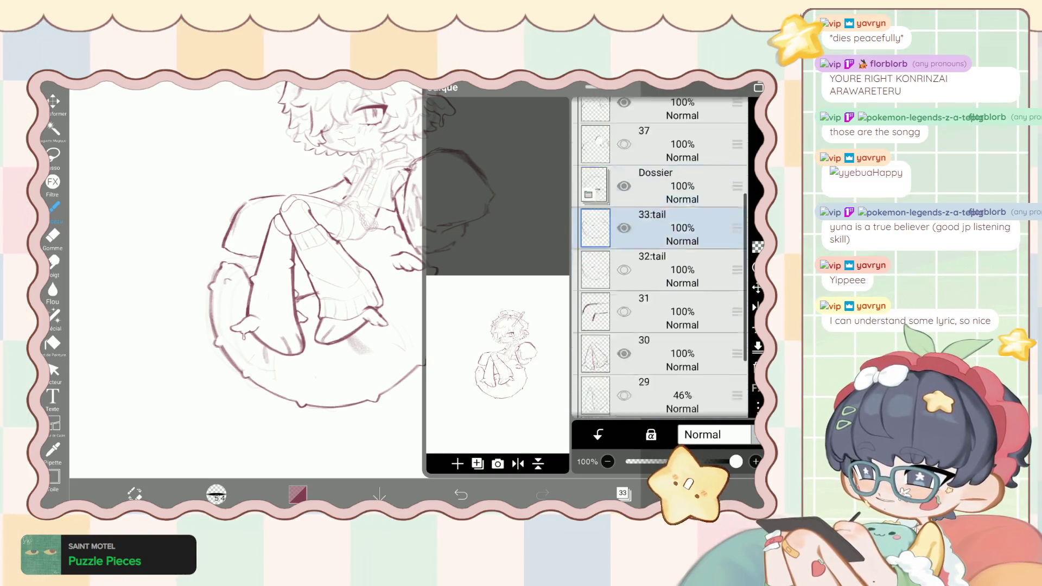
scroll(659, 258, down, 2)
click(624, 102)
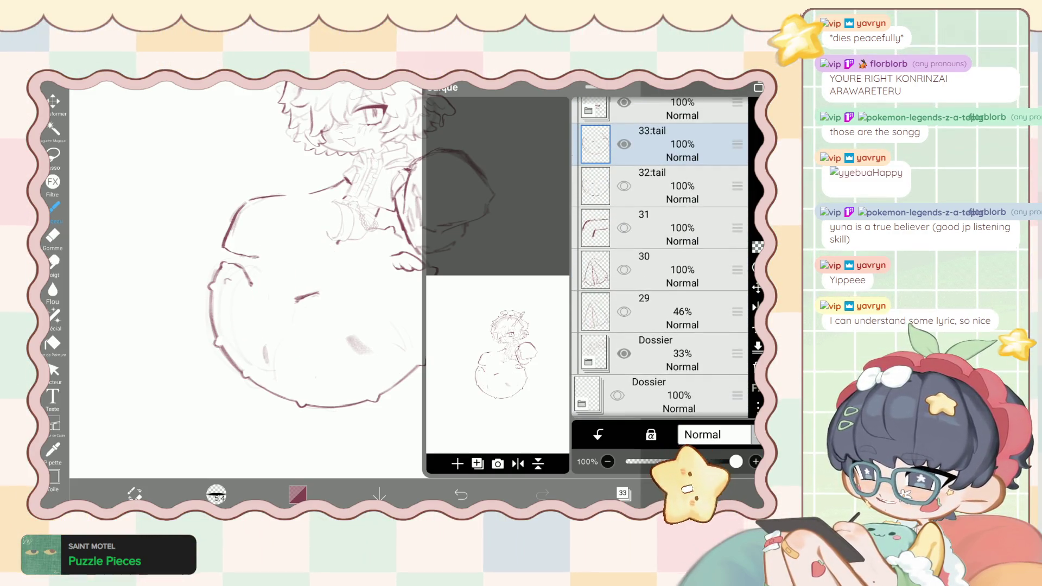
click(478, 463)
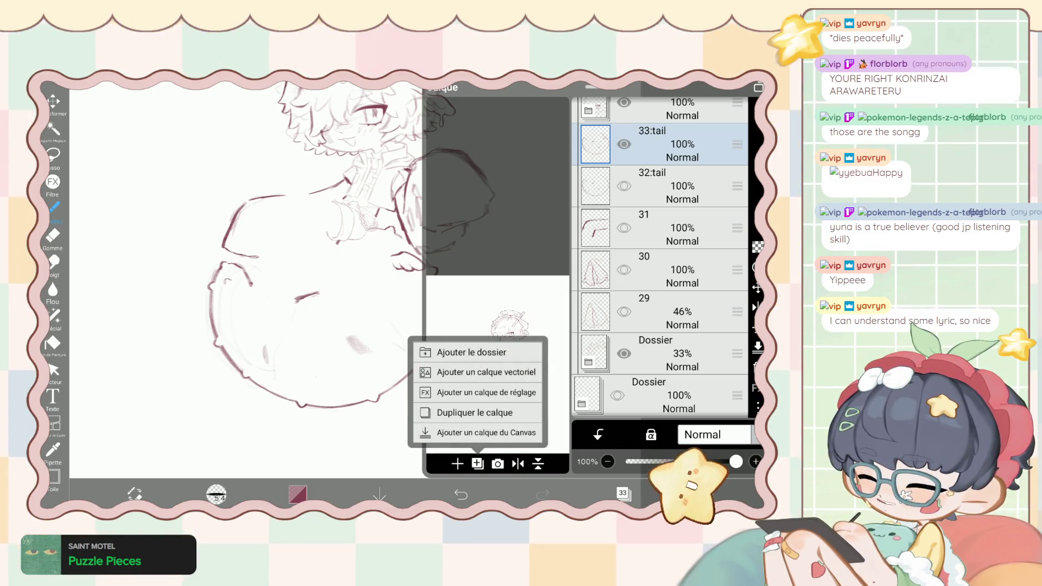
click(623, 493)
scroll(358, 271, up, 3)
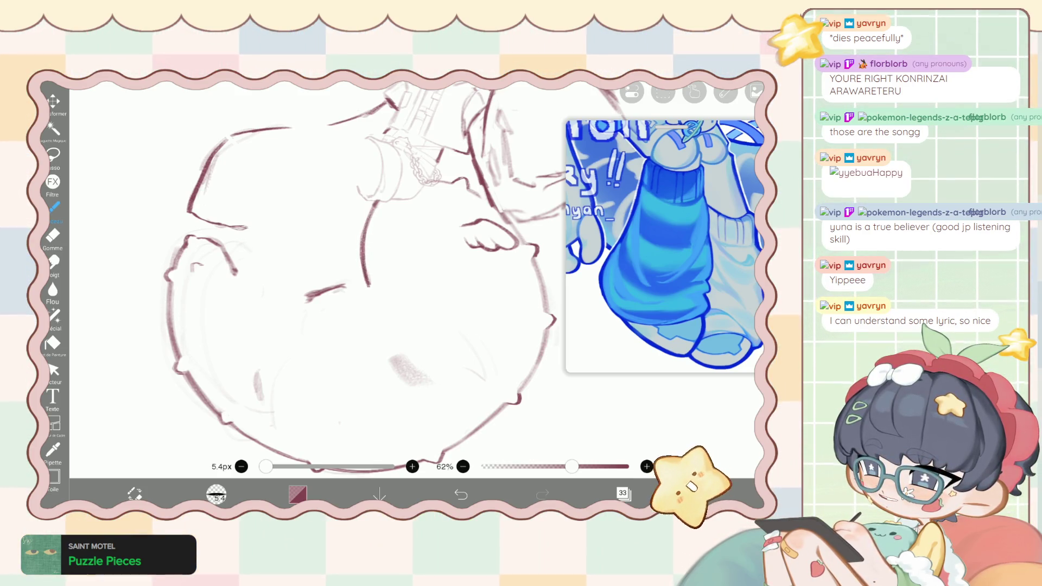
Toggle the legs layer's visibility in the layer list, then undo the change.
scroll(365, 273, down, 2)
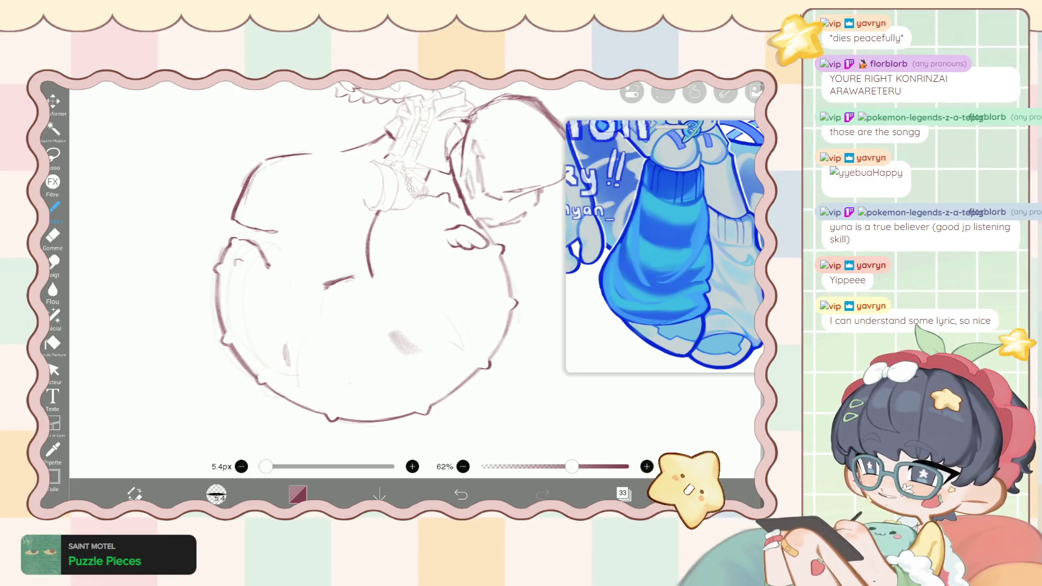
click(623, 493)
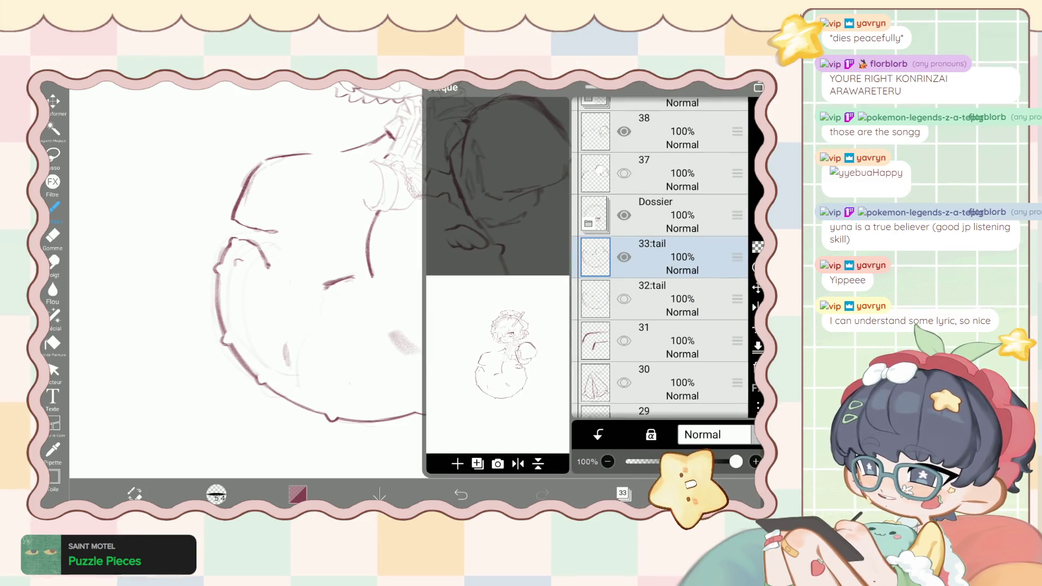
scroll(659, 261, down, 2)
click(624, 306)
click(624, 492)
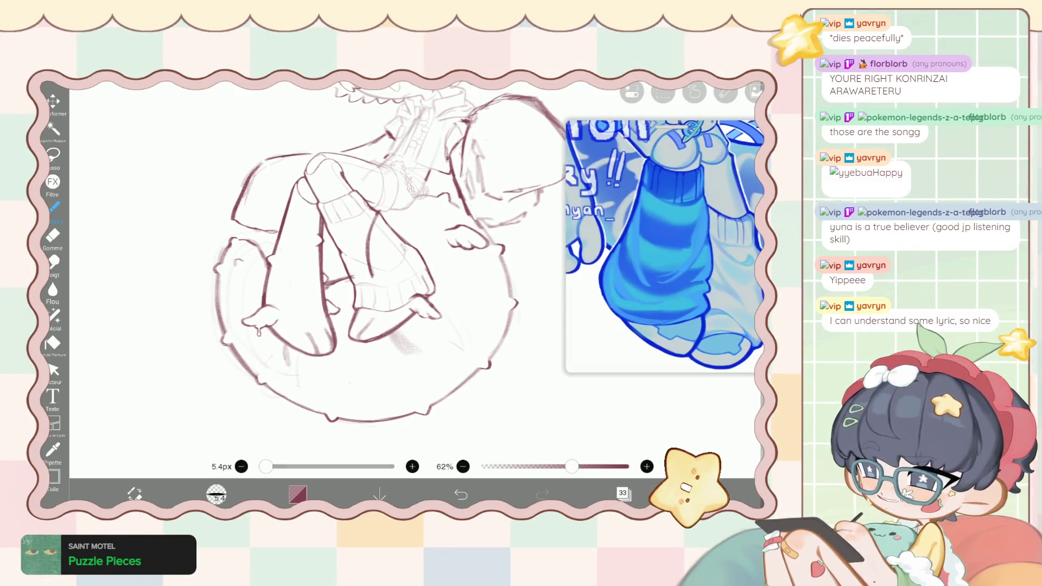
key(ctrl+z)
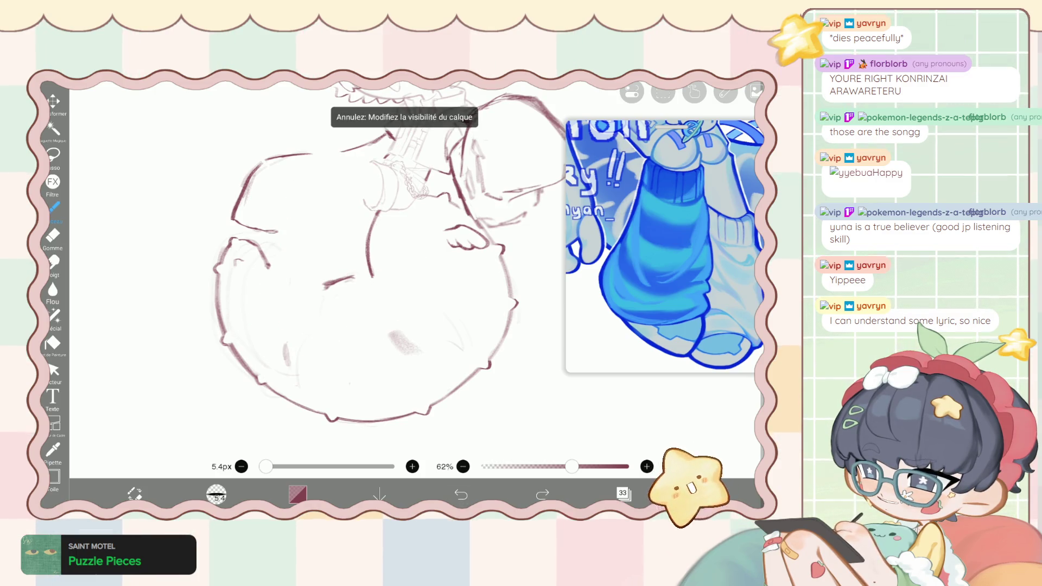
scroll(369, 271, up, 3)
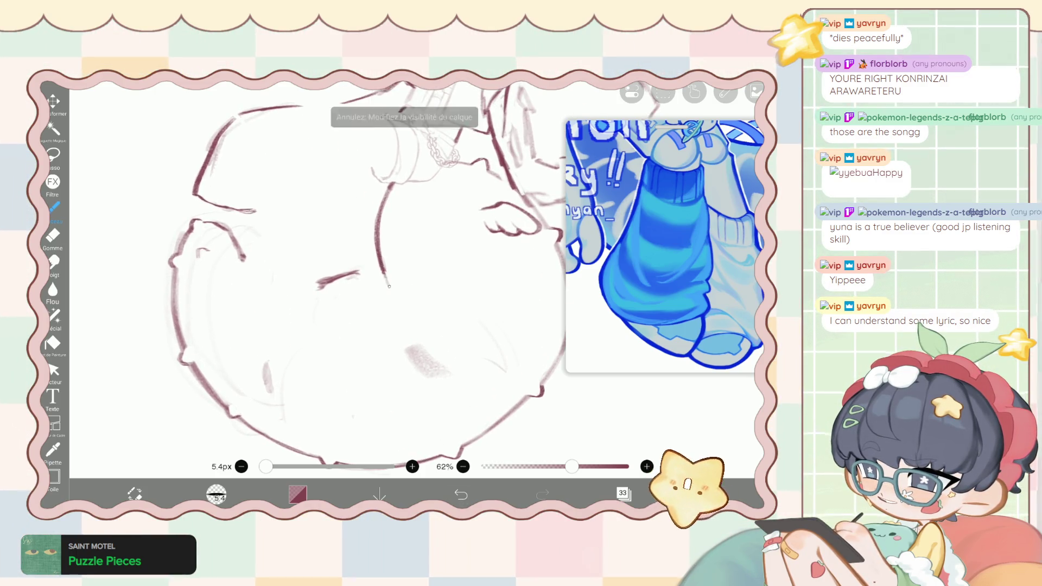
Extend the maroon body outline down the cushion and erase faint marks along the diagonal.
mouse_move(381, 270)
mouse_down()
mouse_move(393, 292)
mouse_move(374, 245)
mouse_move(393, 299)
mouse_move(352, 276)
mouse_move(295, 297)
mouse_move(377, 274)
mouse_up()
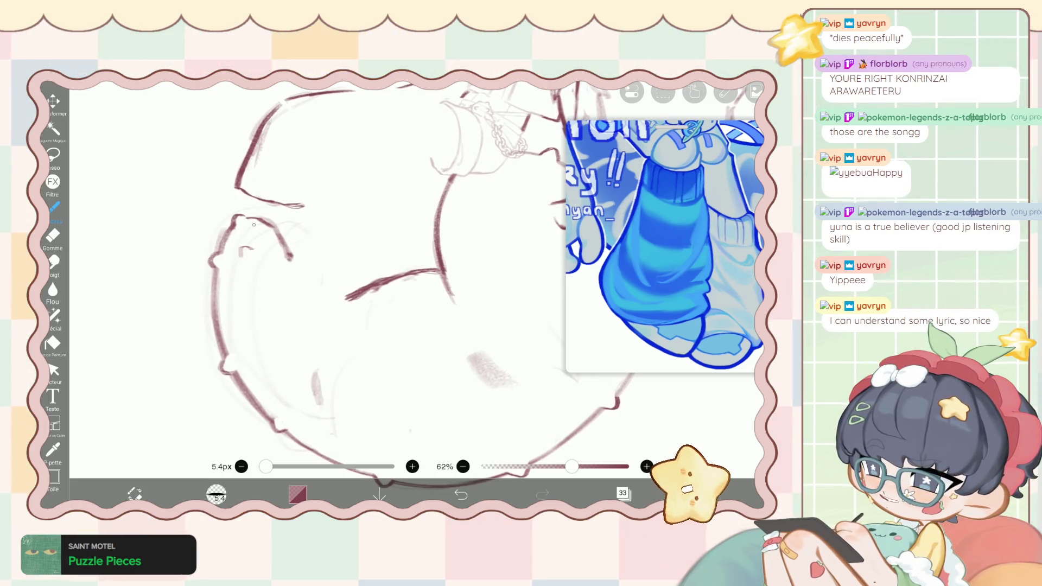
drag(298, 259, 295, 271)
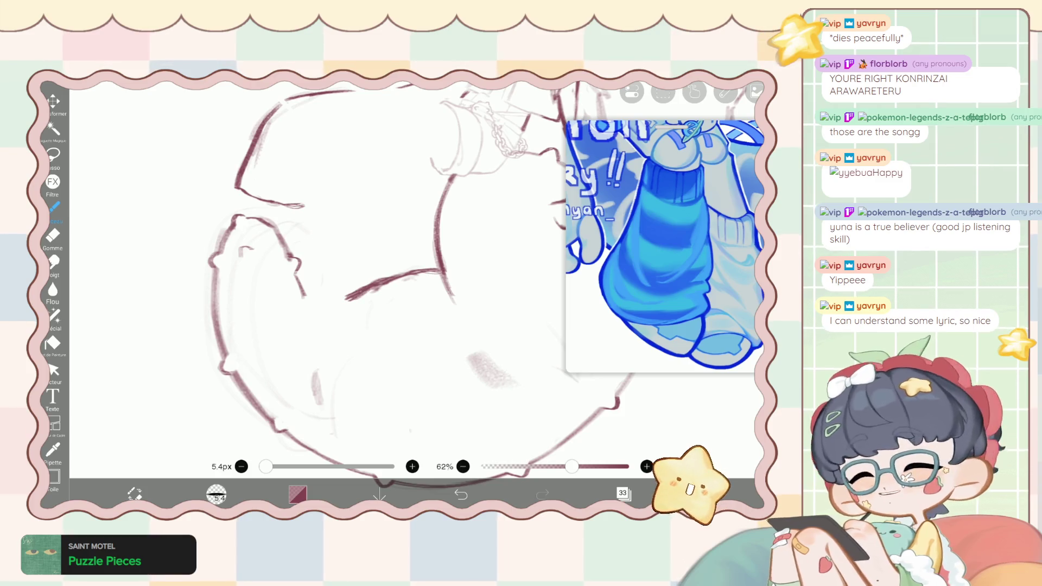
click(53, 236)
scroll(380, 271, up, 2)
scroll(380, 271, up, 2)
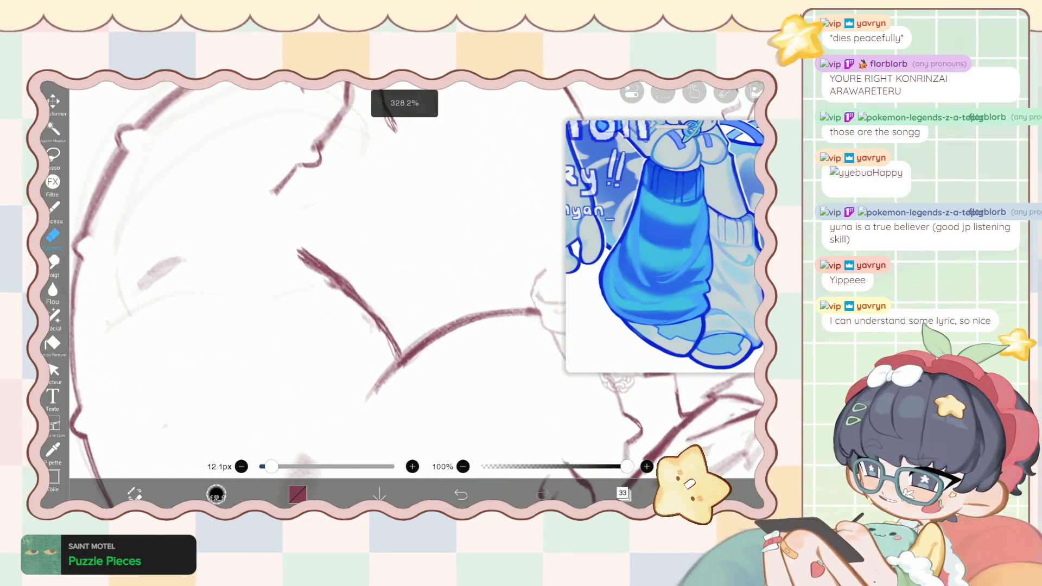
drag(312, 273, 377, 338)
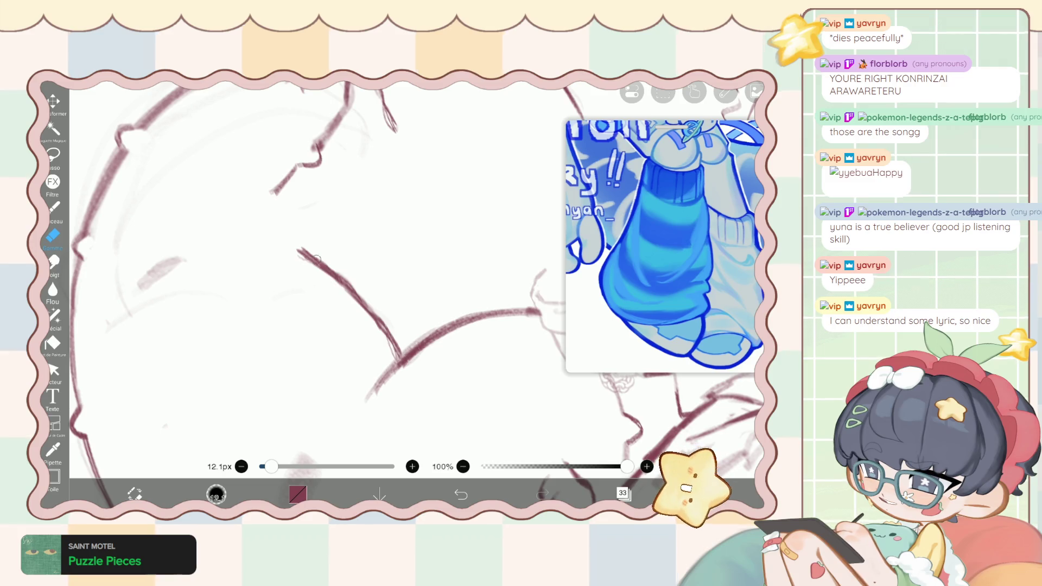
scroll(337, 271, down, 3)
Return to the thin brush, undo the stray stroke, and zoom out.
click(52, 207)
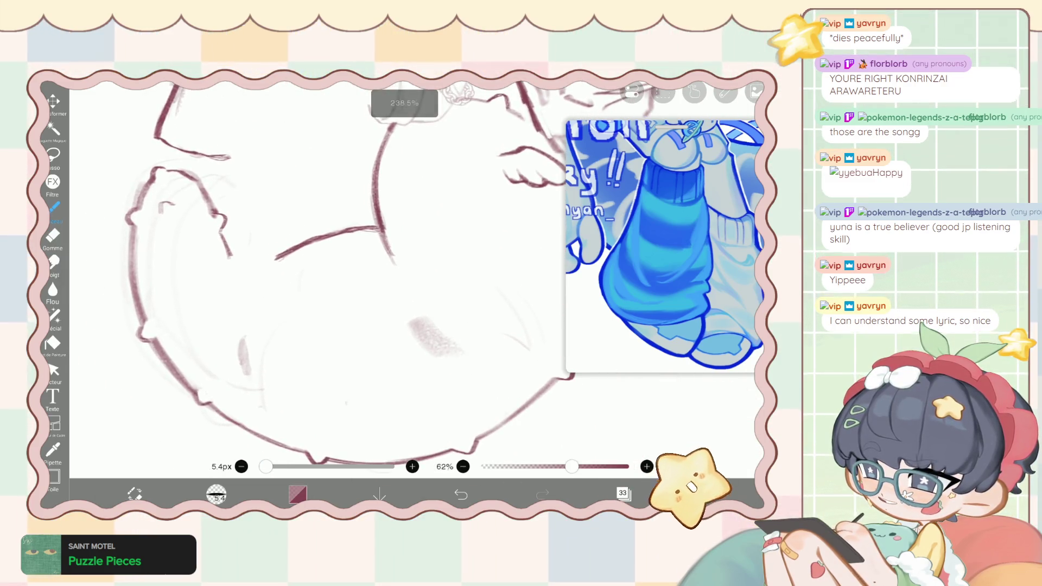
scroll(303, 207, up, 3)
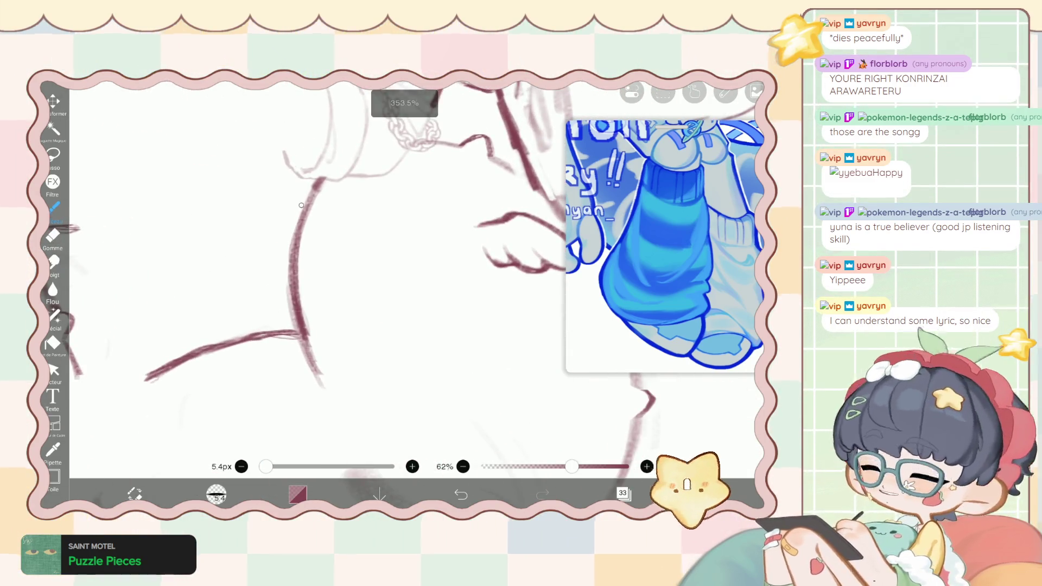
key(ctrl+z)
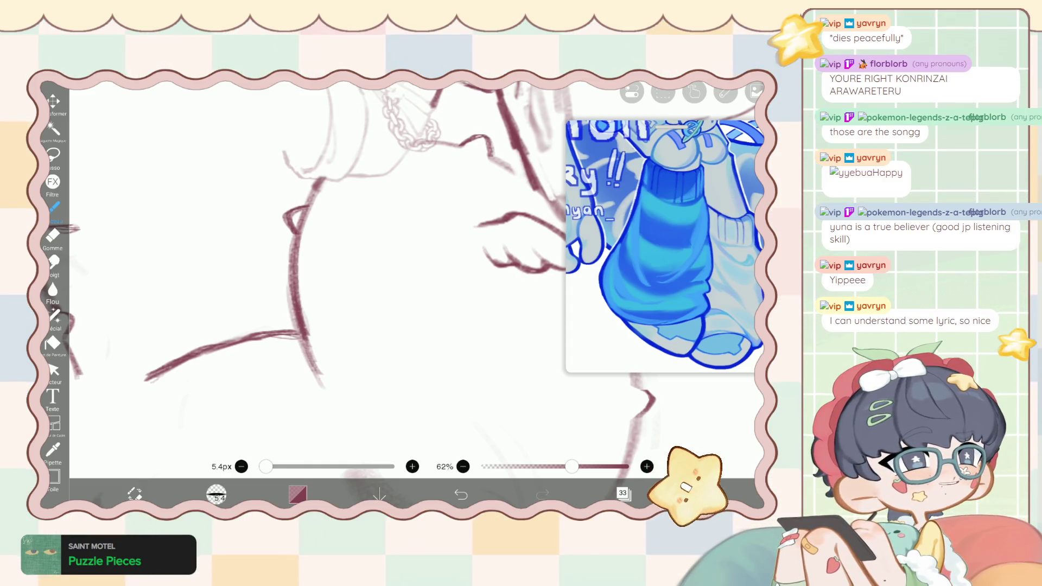
scroll(318, 271, down, 3)
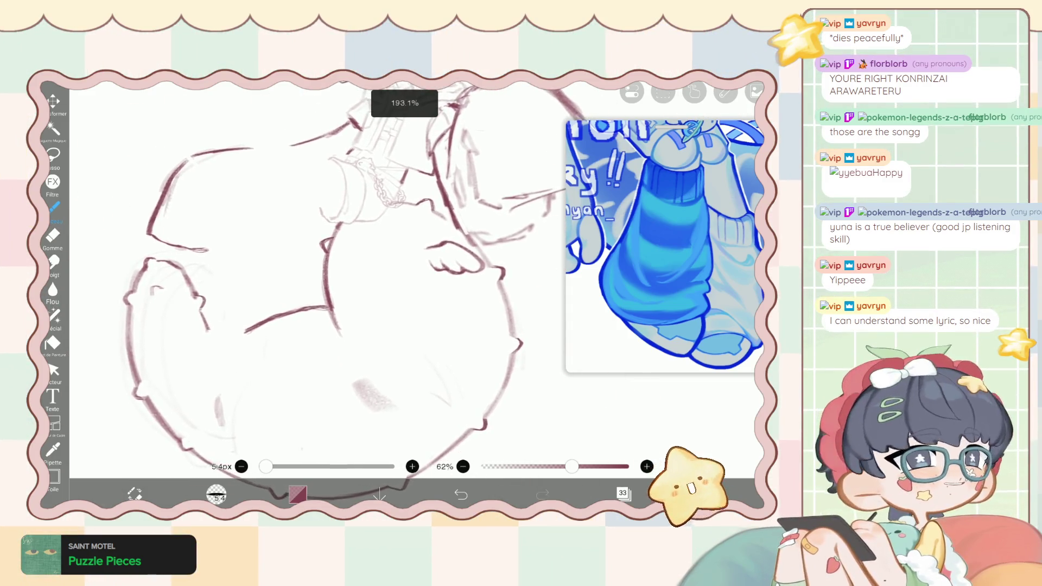
scroll(347, 260, down, 3)
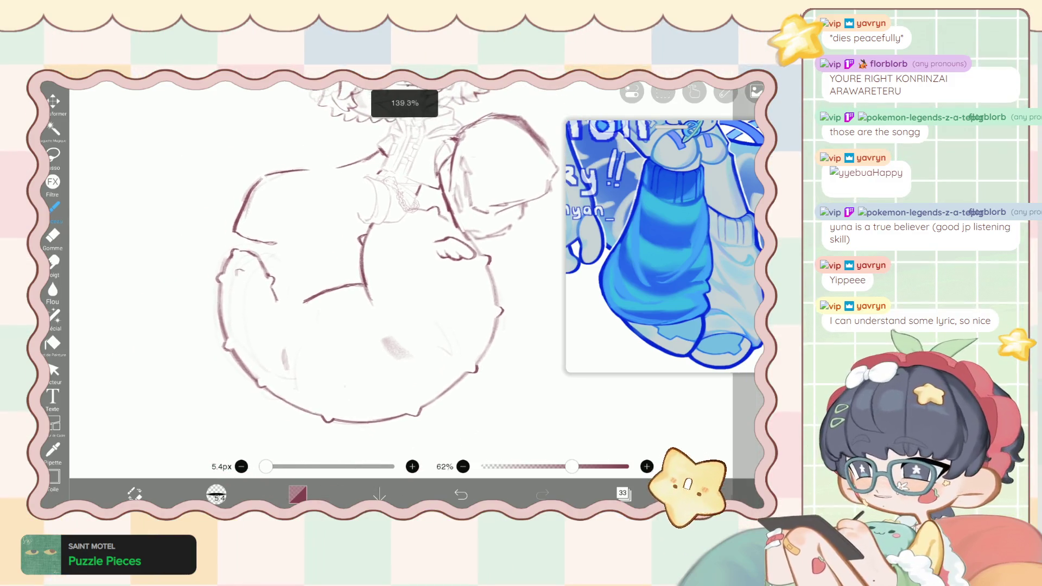
scroll(347, 260, down, 3)
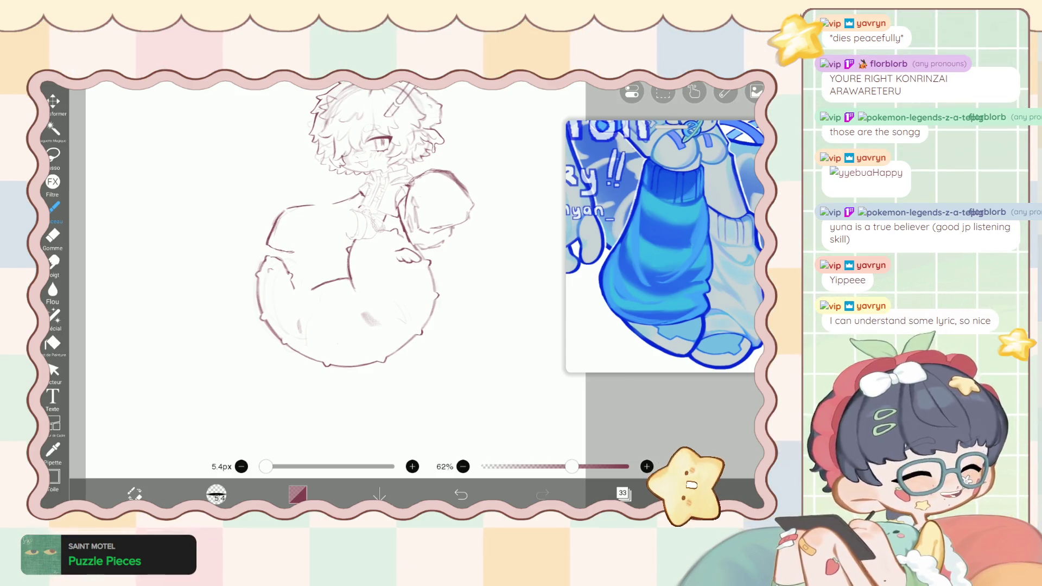
Erase part of a stroke near the arm and draw a short tick and curve.
scroll(302, 221, up, 5)
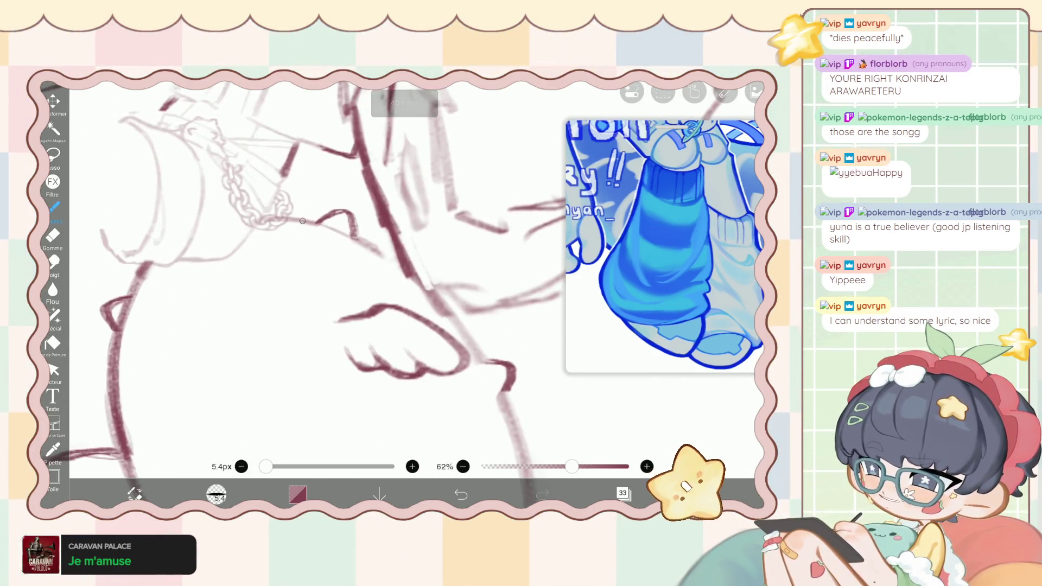
key(e)
mouse_move(336, 217)
mouse_down()
mouse_move(356, 228)
mouse_move(347, 225)
mouse_up()
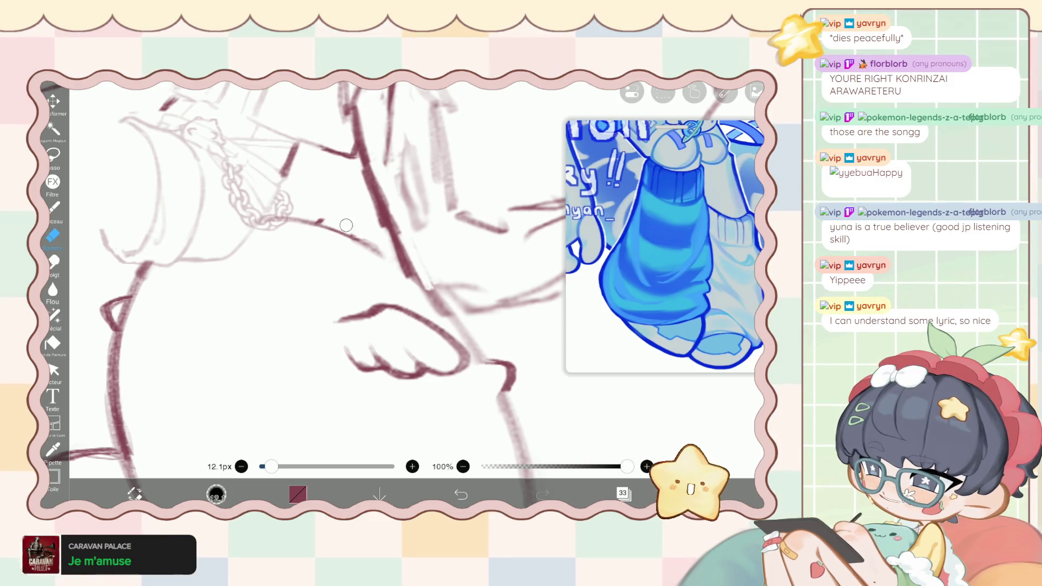
key(b)
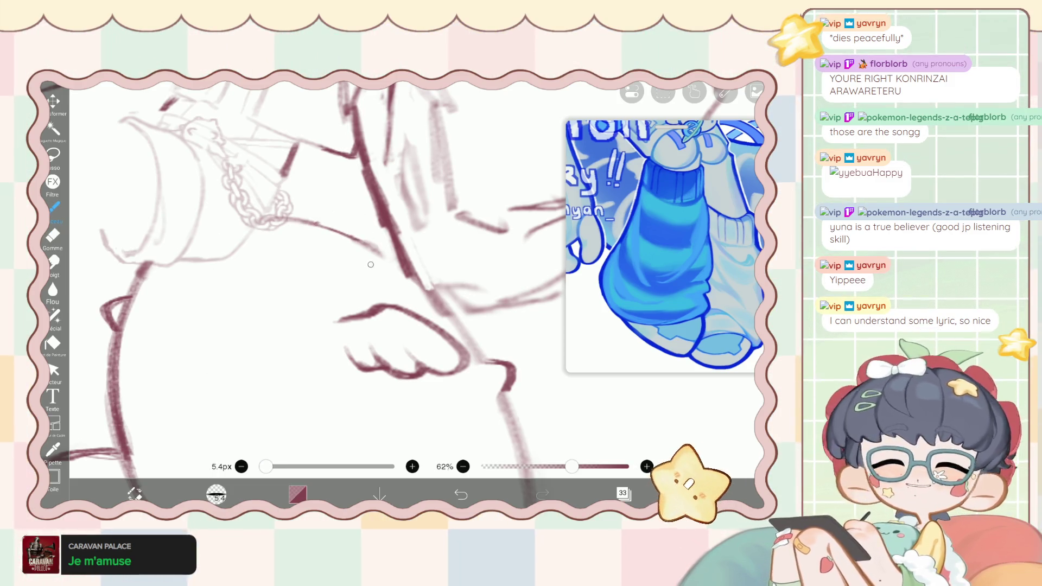
mouse_move(355, 257)
mouse_down()
mouse_move(347, 231)
mouse_move(319, 237)
mouse_up()
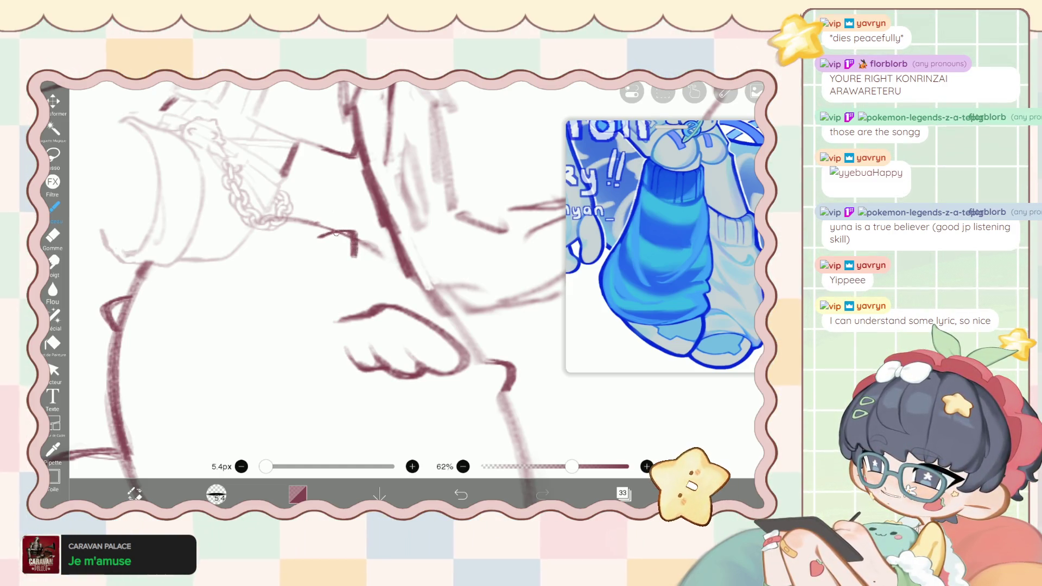
Add strokes along the body curve and a hook-shaped line below the small hand.
key(e)
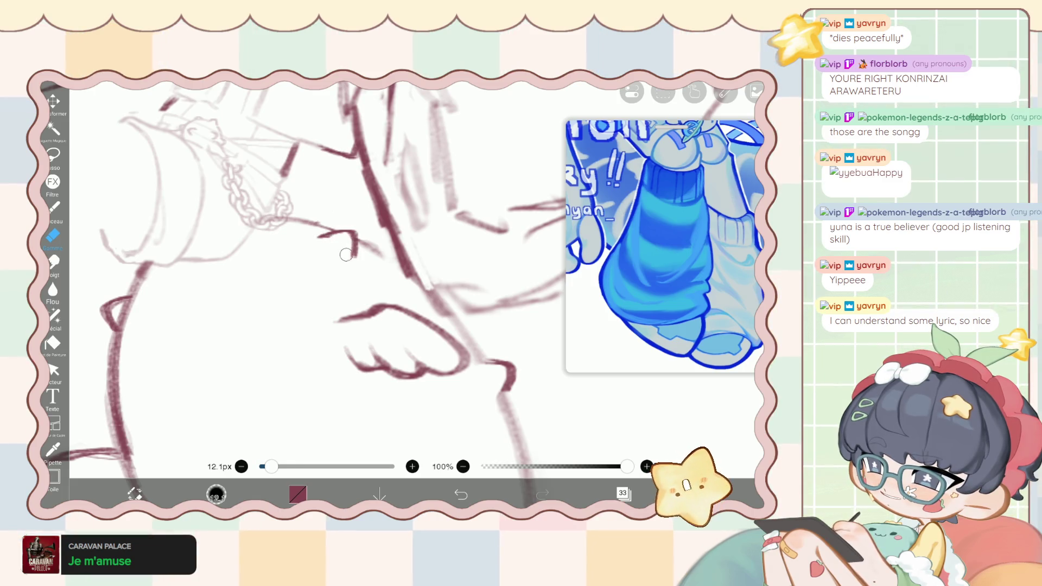
scroll(309, 293, down, 3)
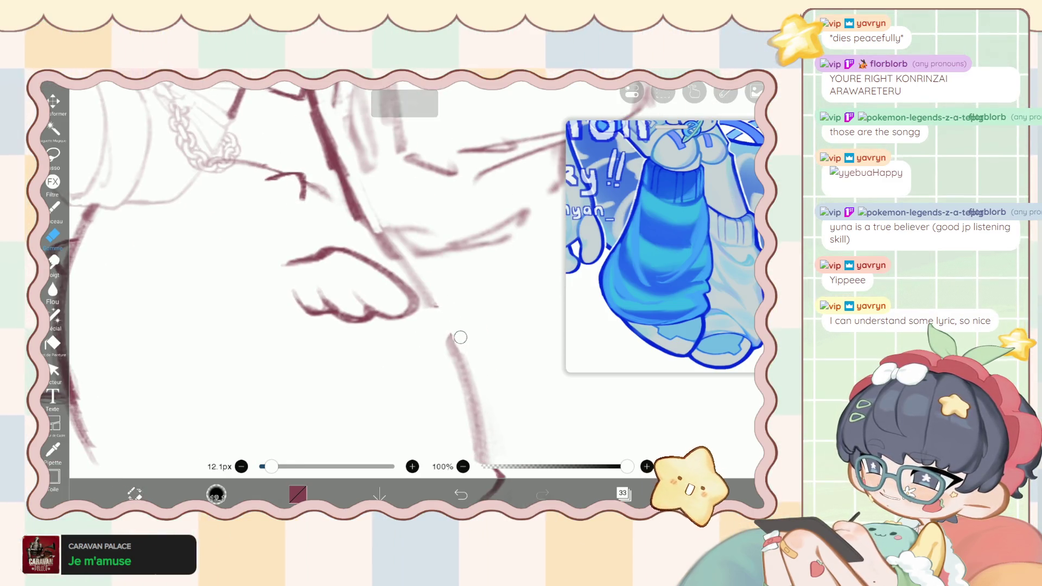
key(b)
drag(411, 266, 473, 380)
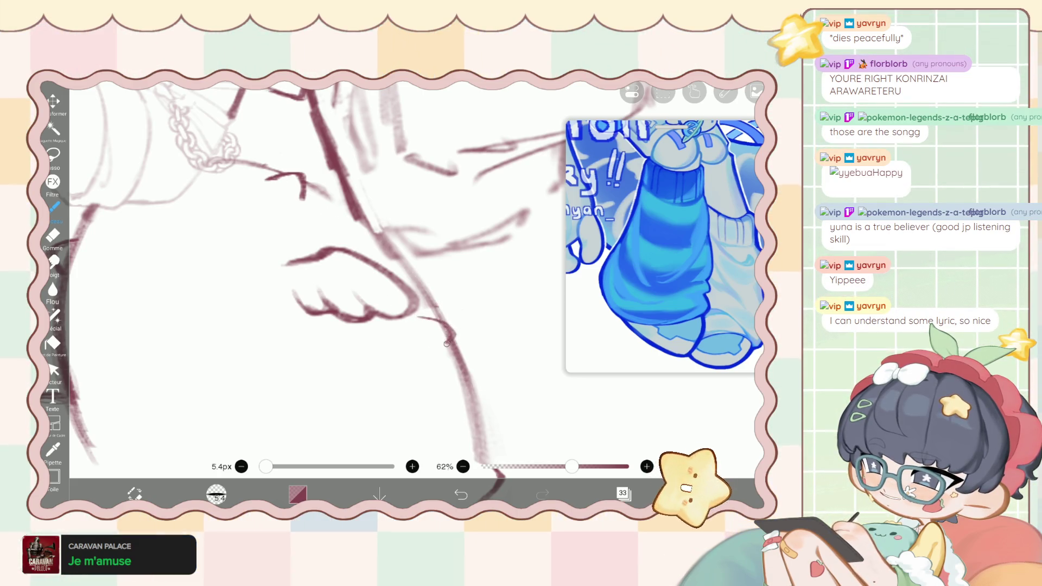
mouse_move(431, 351)
mouse_down()
mouse_move(451, 337)
mouse_move(419, 319)
mouse_up()
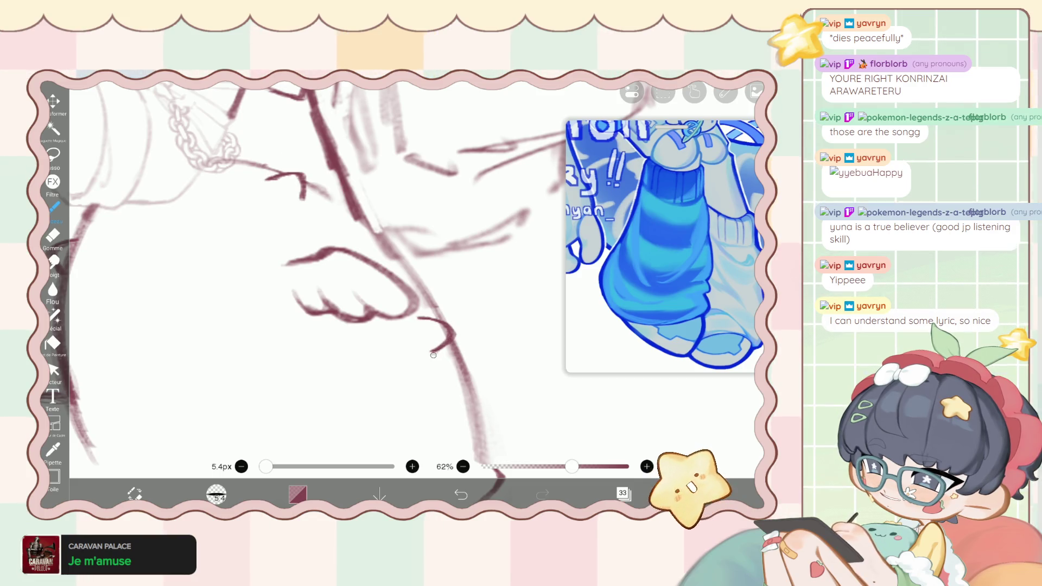
key(e)
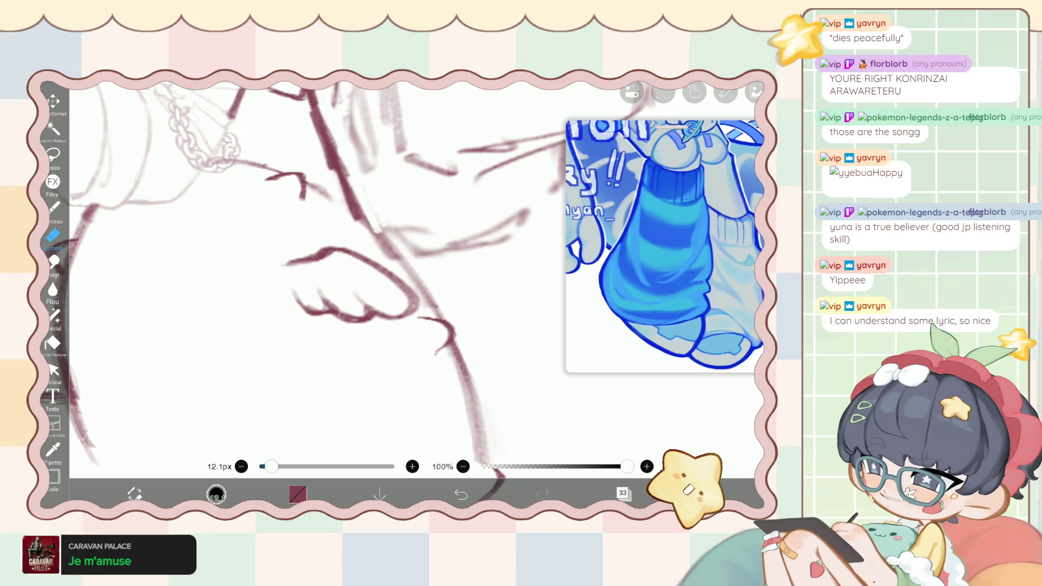
scroll(304, 271, down, 5)
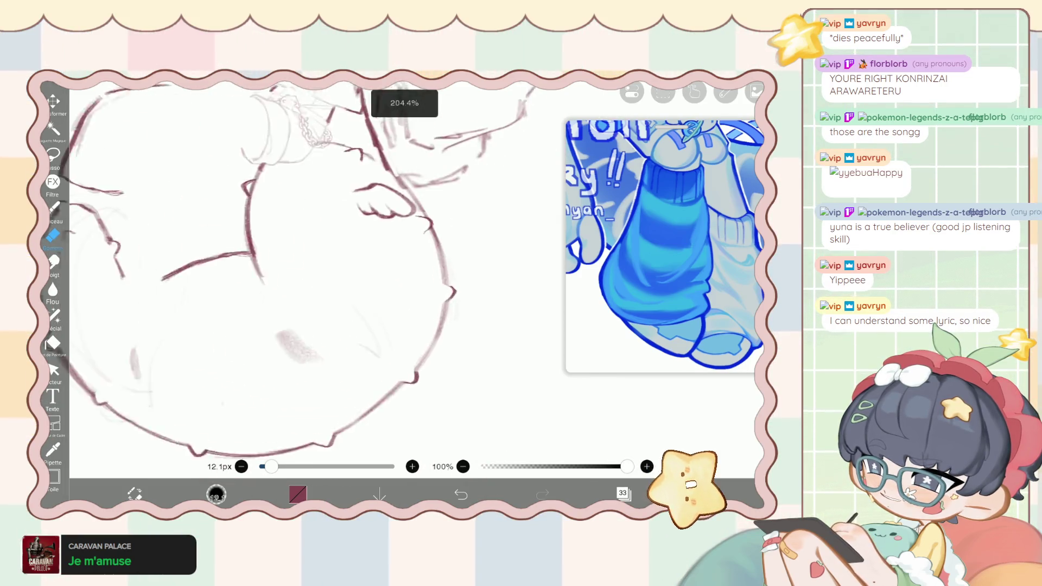
Undo the last ink stroke and redraw the short line.
scroll(434, 282, up, 3)
key(b)
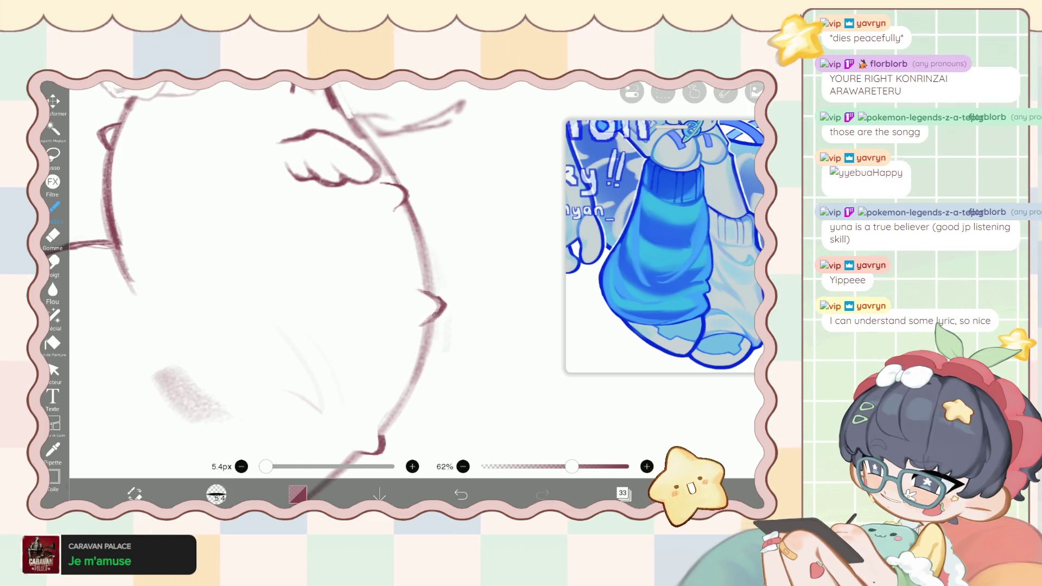
scroll(326, 272, up, 3)
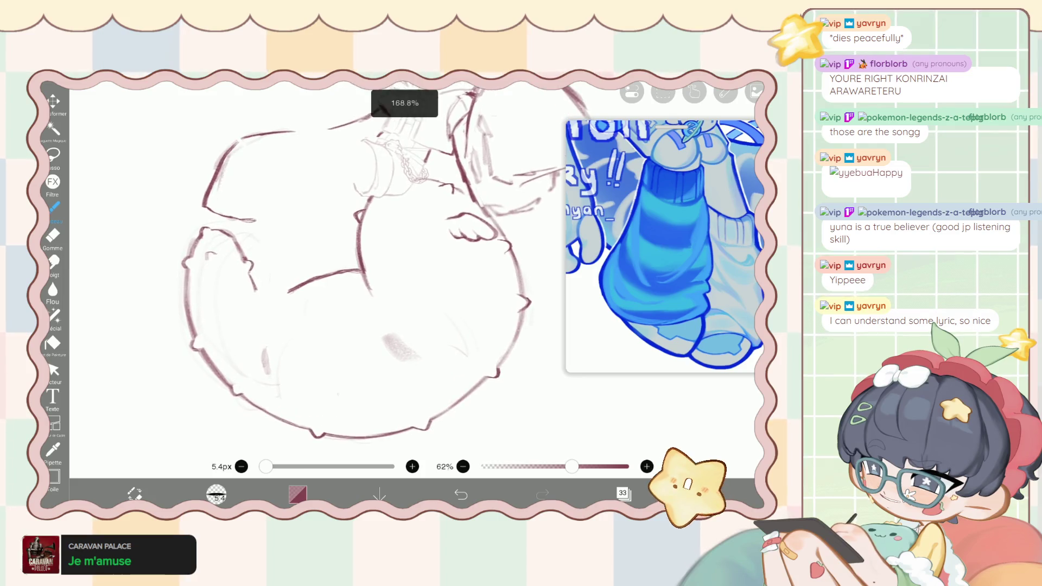
scroll(326, 244, right, 2)
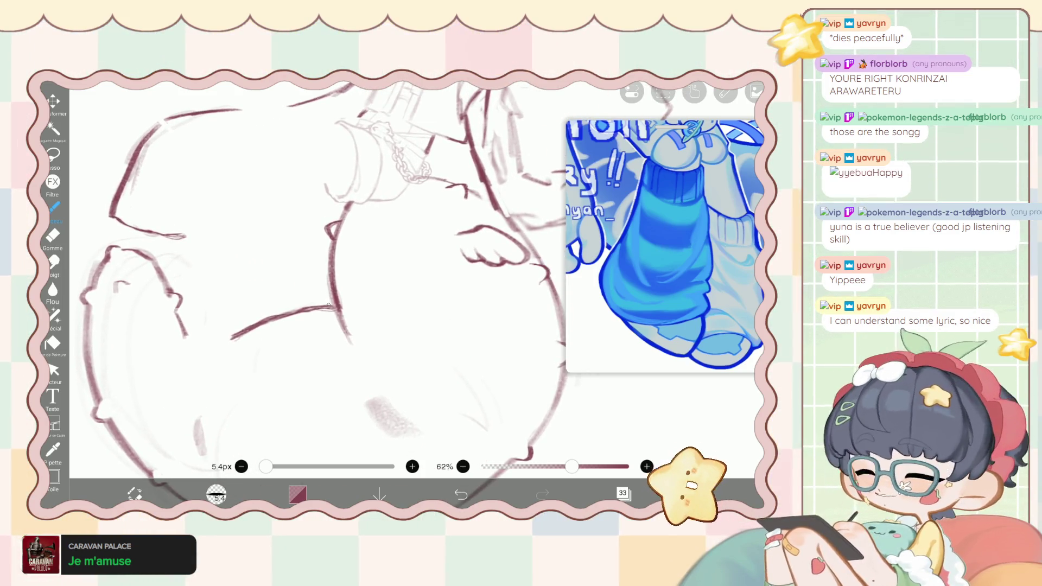
key(ctrl+z)
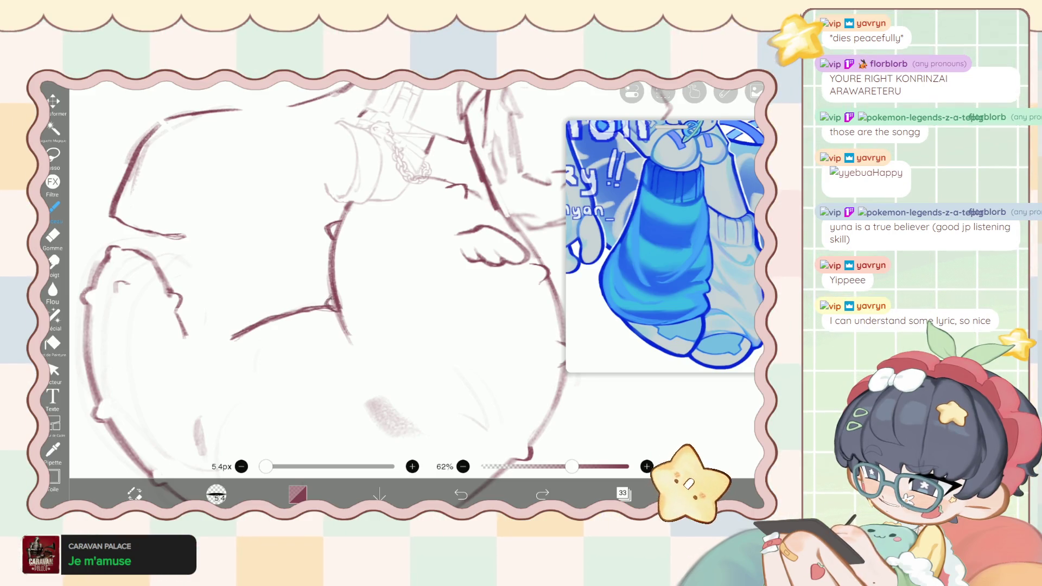
drag(327, 300, 340, 310)
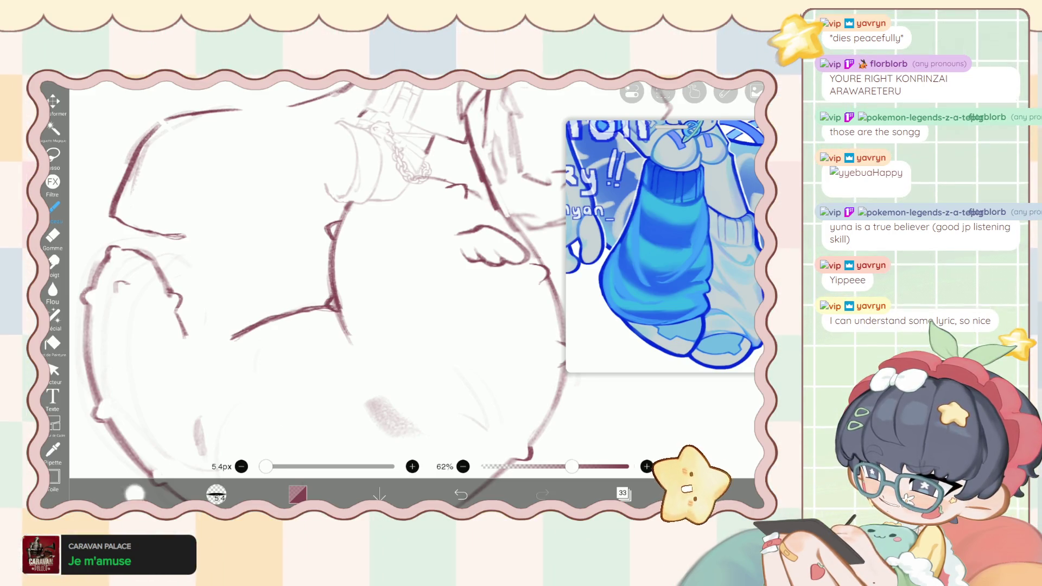
Lay a soft shaded brush stroke over the sketch near the cushion.
key(e)
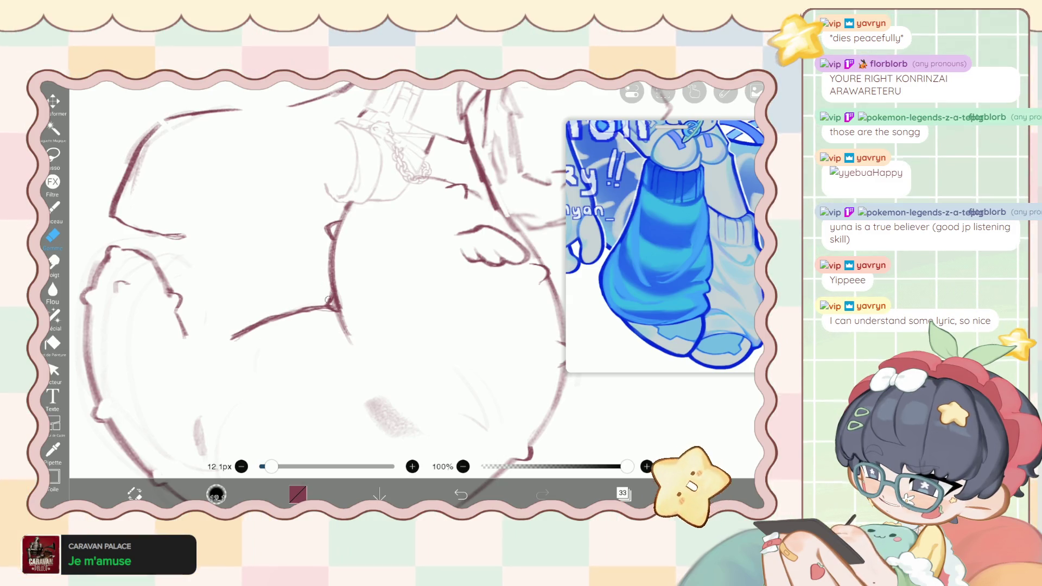
scroll(317, 271, down, 3)
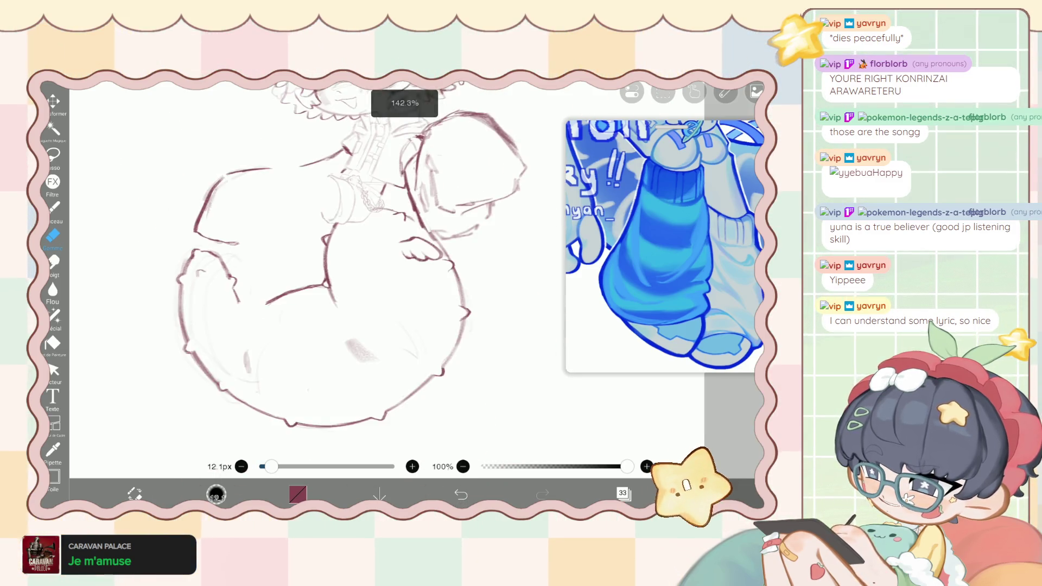
scroll(317, 272, up, 3)
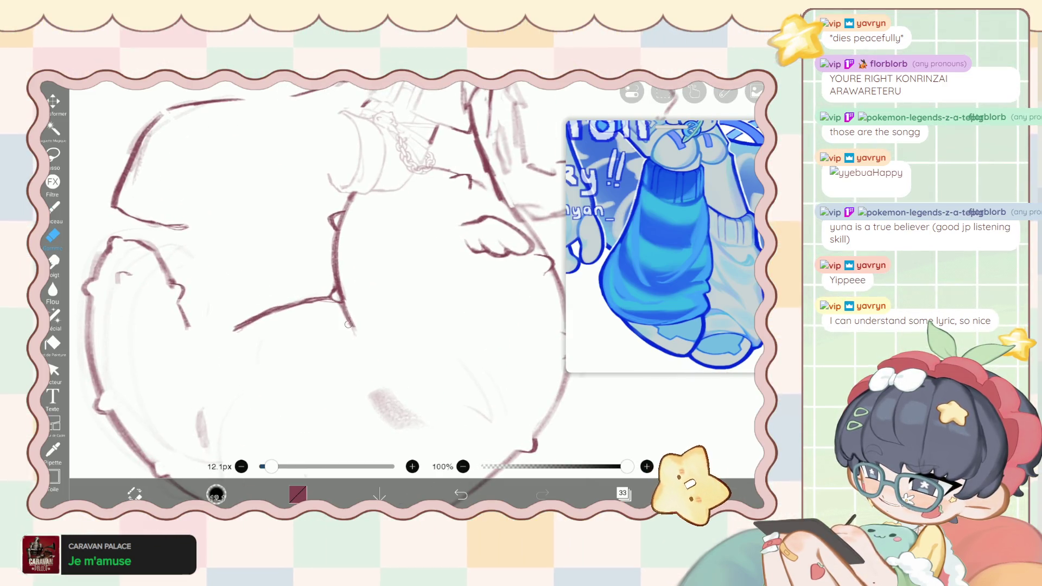
click(53, 207)
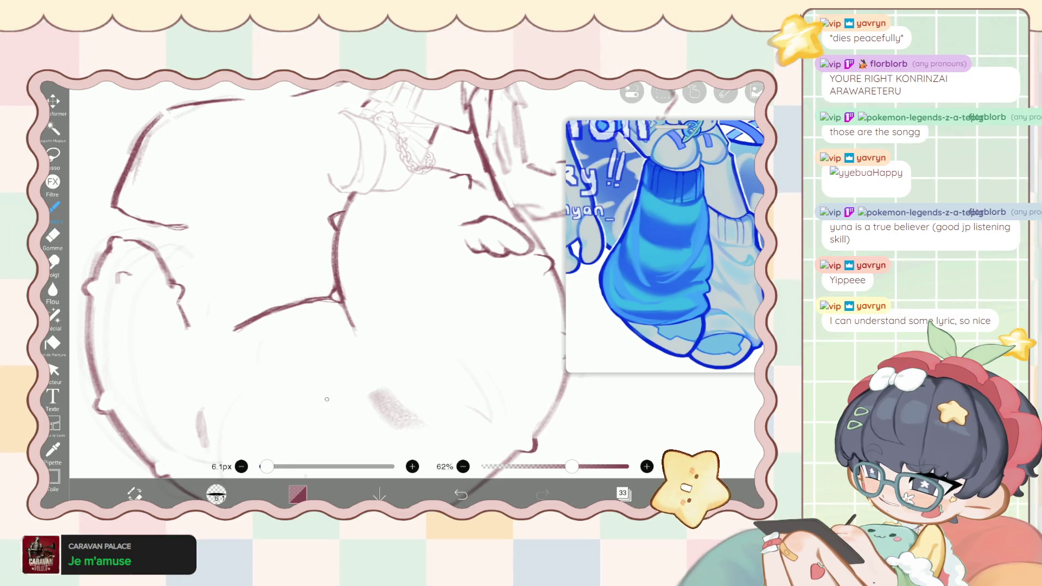
mouse_move(380, 359)
mouse_down()
mouse_move(360, 344)
mouse_move(375, 398)
mouse_up()
Trace the curved body outline with a finer brush, then darken the lower curve at 16.8px.
scroll(380, 272, down, 2)
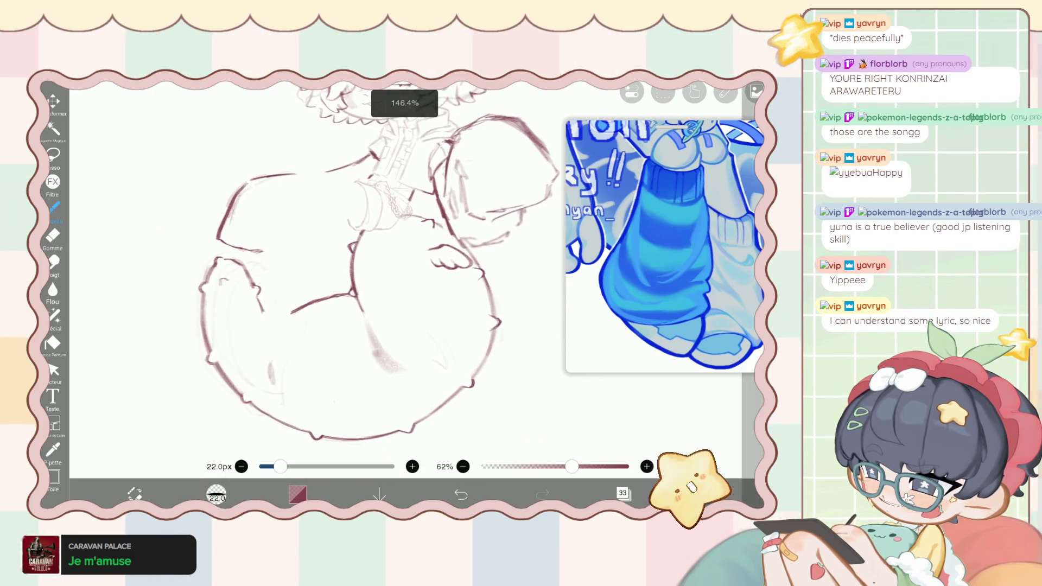
key(bracketleft)
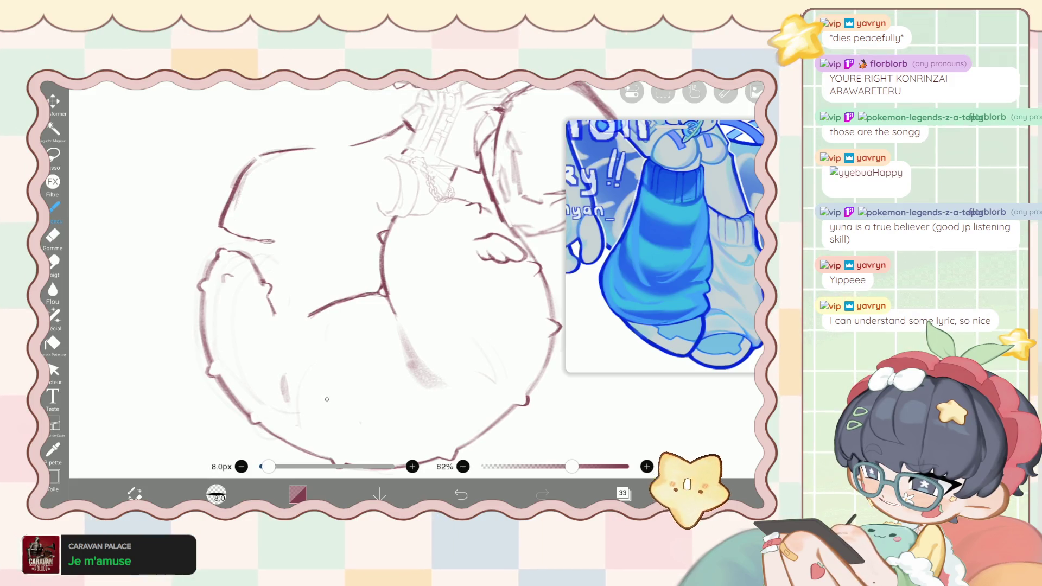
scroll(272, 360, up, 5)
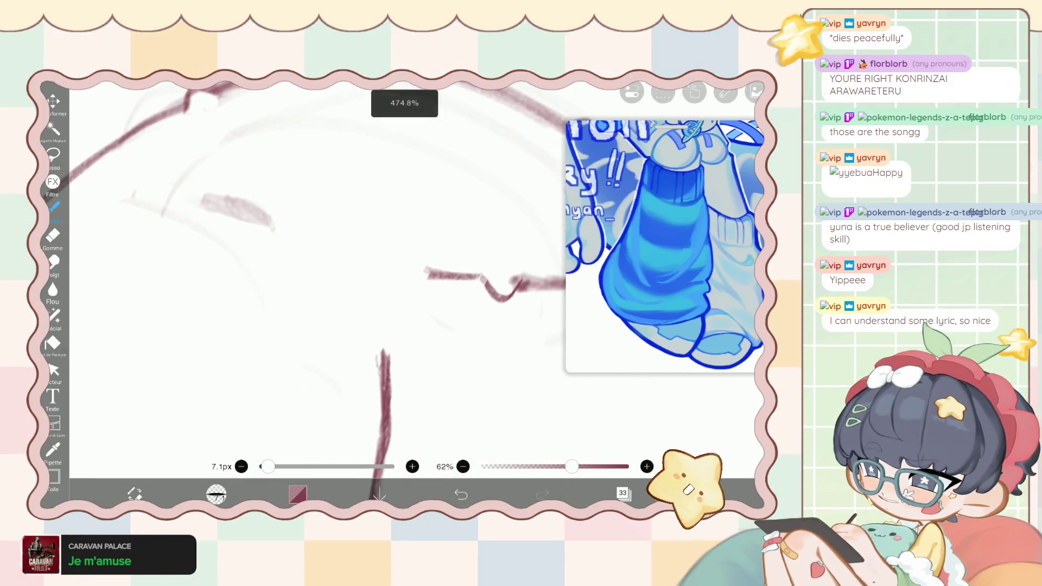
drag(321, 254, 386, 375)
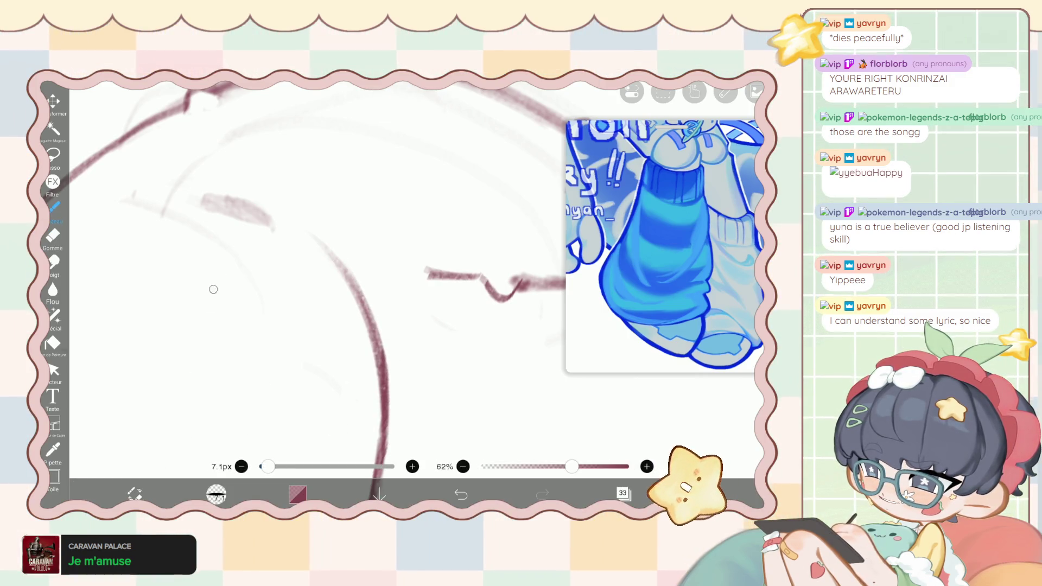
scroll(326, 271, down, 5)
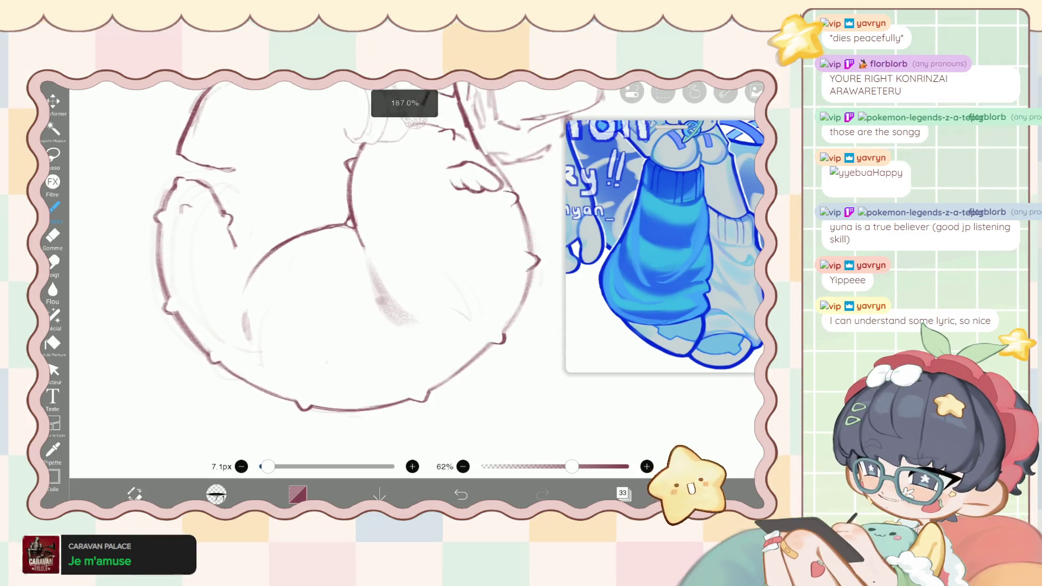
drag(268, 467, 276, 467)
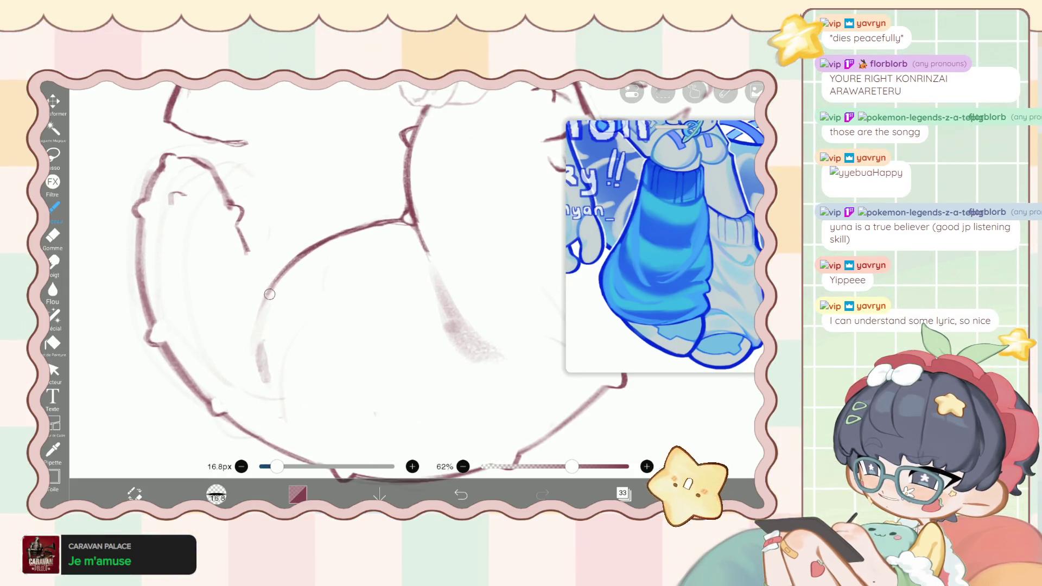
drag(266, 308, 265, 354)
scroll(248, 346, down, 2)
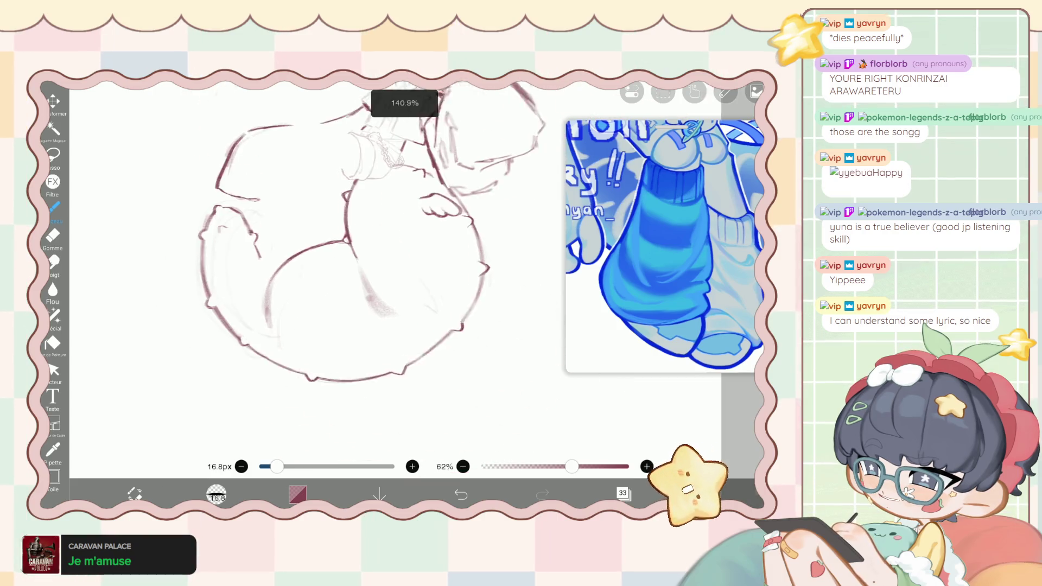
drag(281, 314, 276, 345)
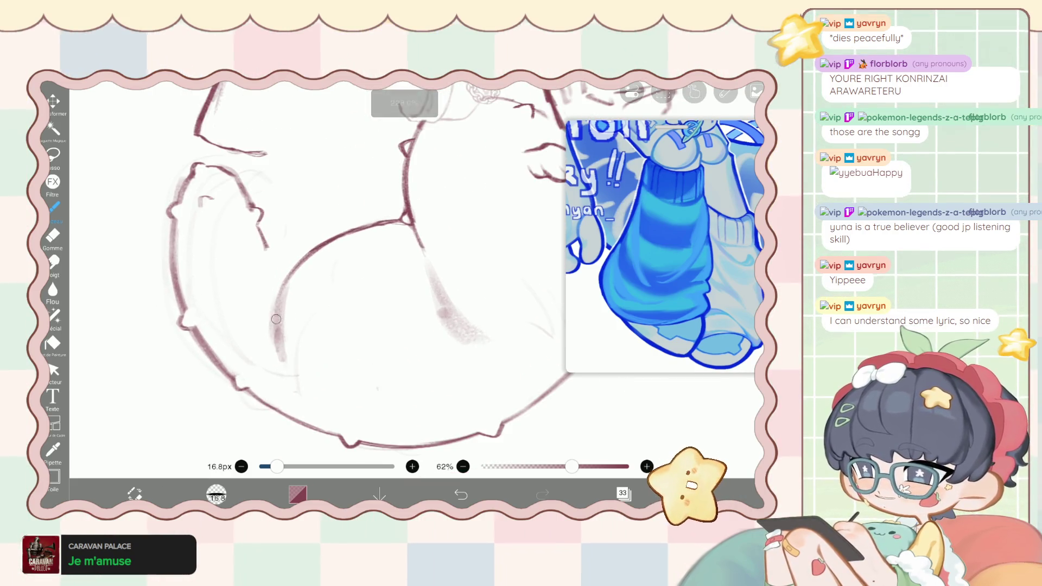
drag(277, 467, 269, 467)
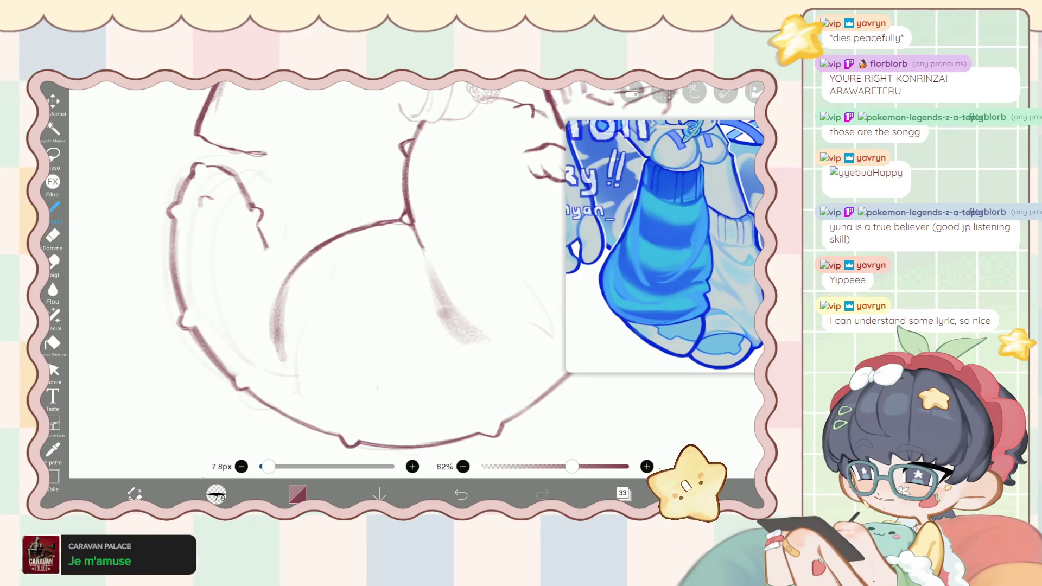
key(e)
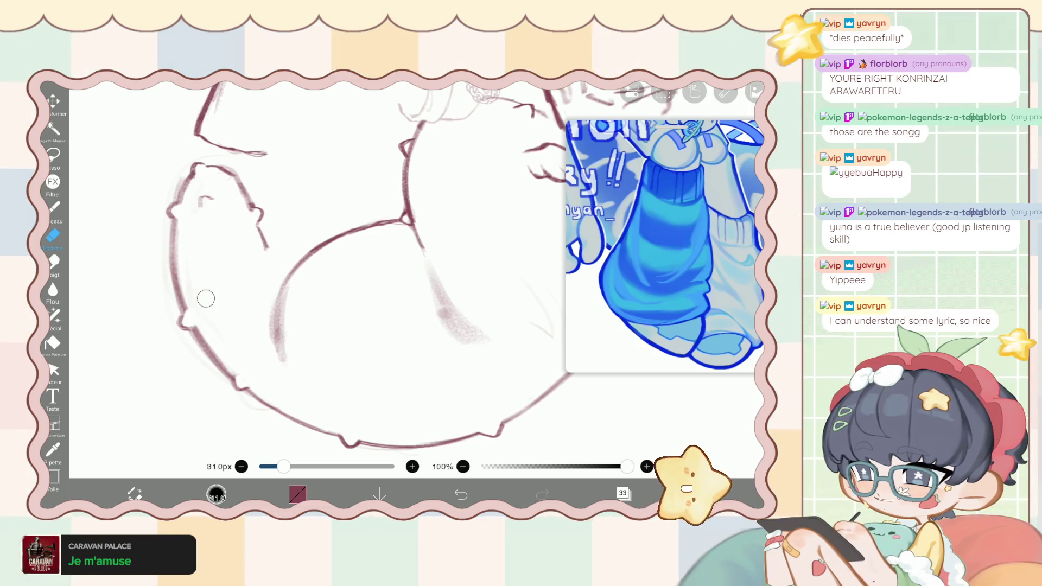
Add two short strokes along the outline and the body curve.
key(b)
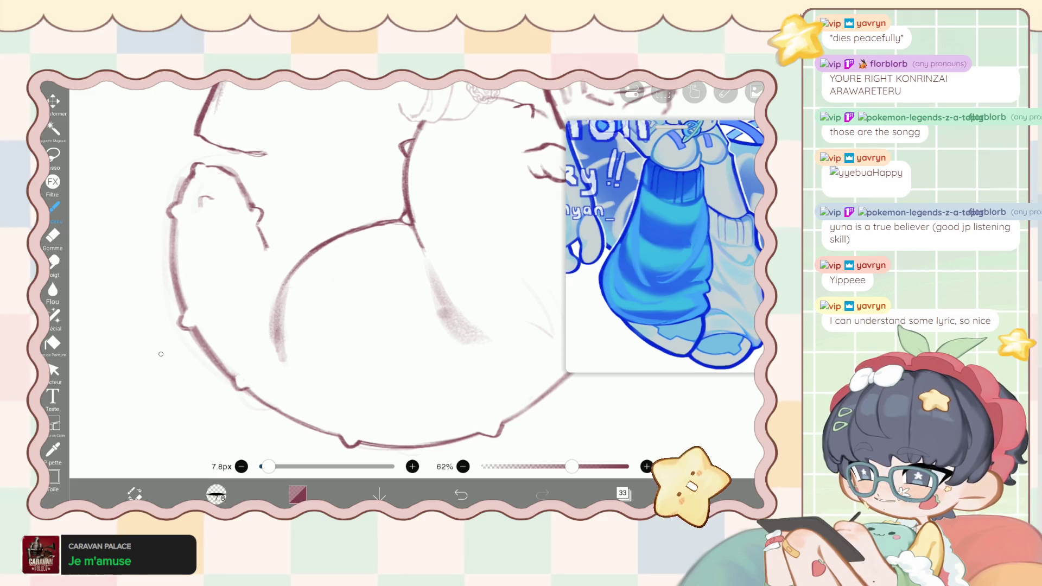
drag(352, 272, 342, 274)
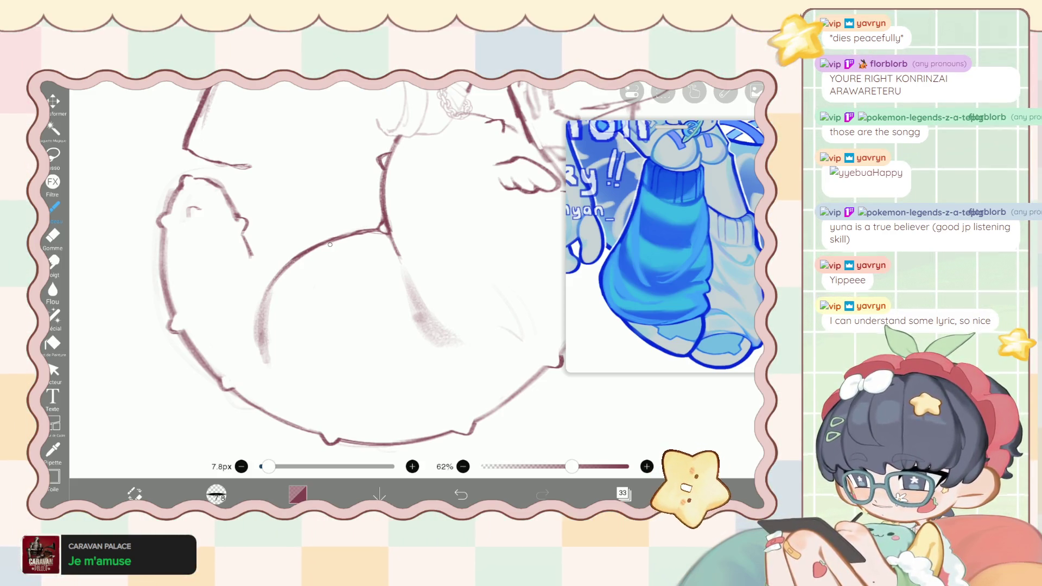
drag(313, 252, 332, 247)
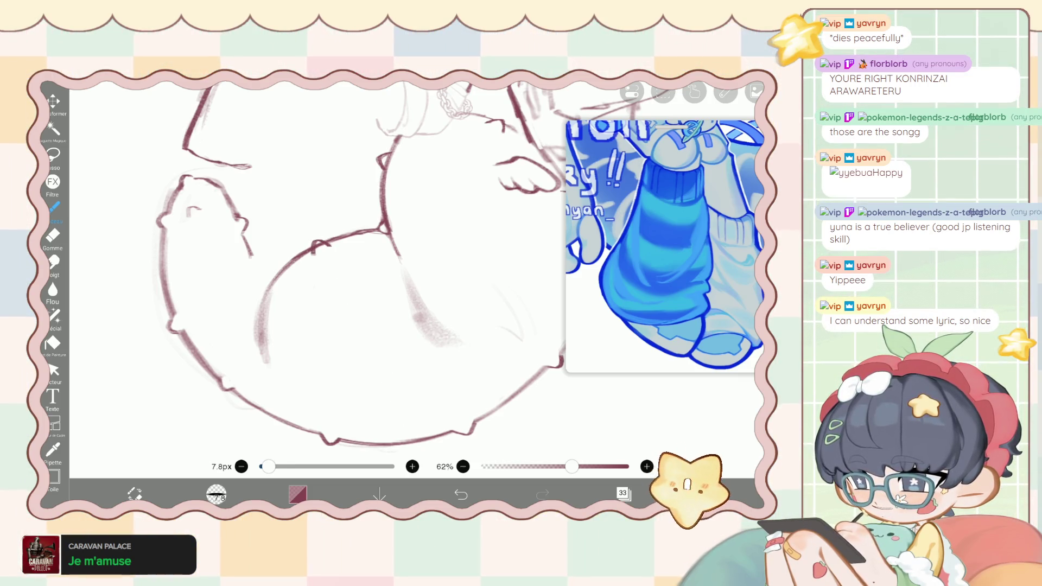
key(e)
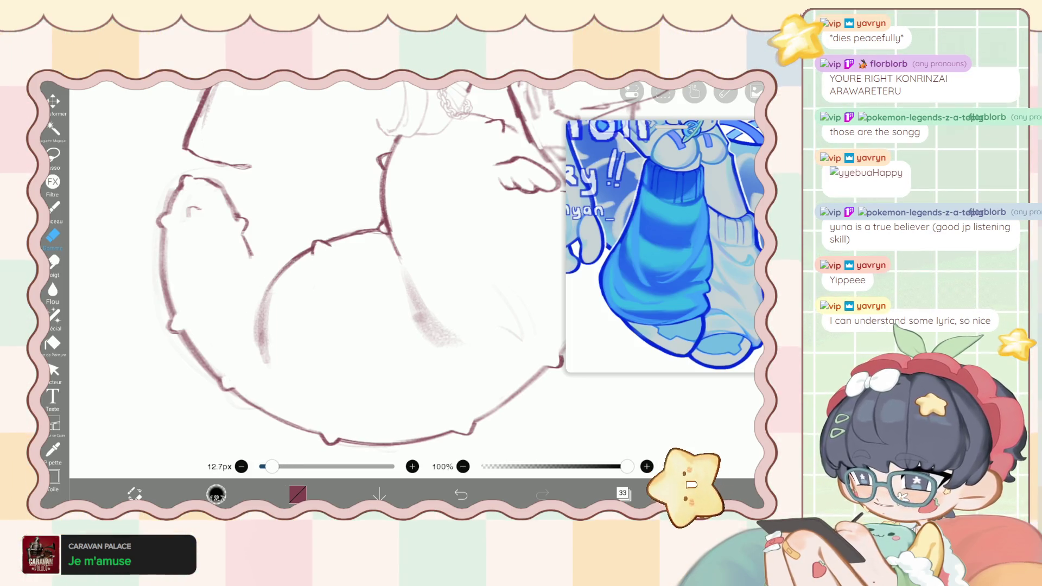
key(b)
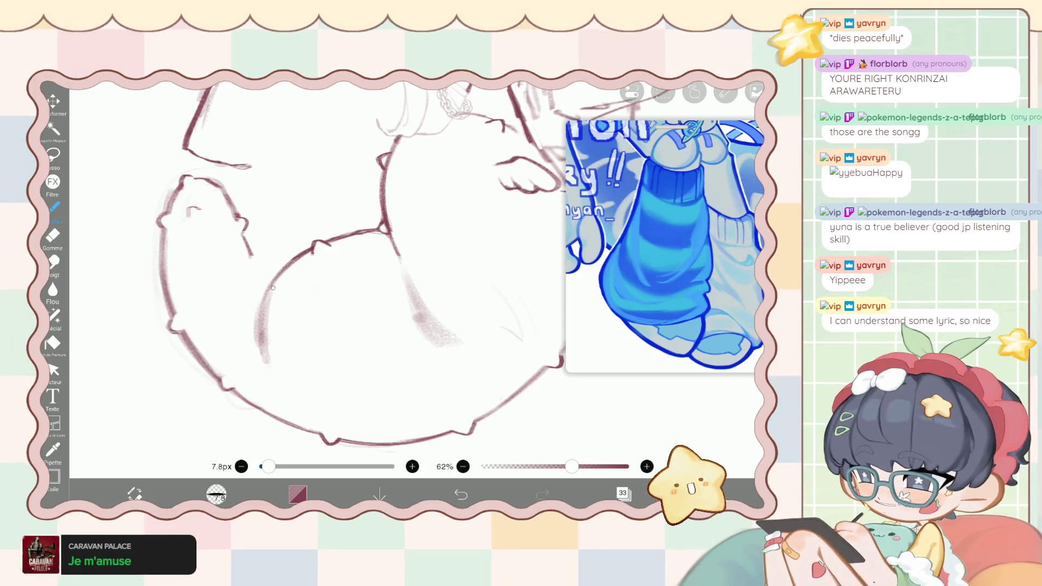
drag(253, 300, 259, 306)
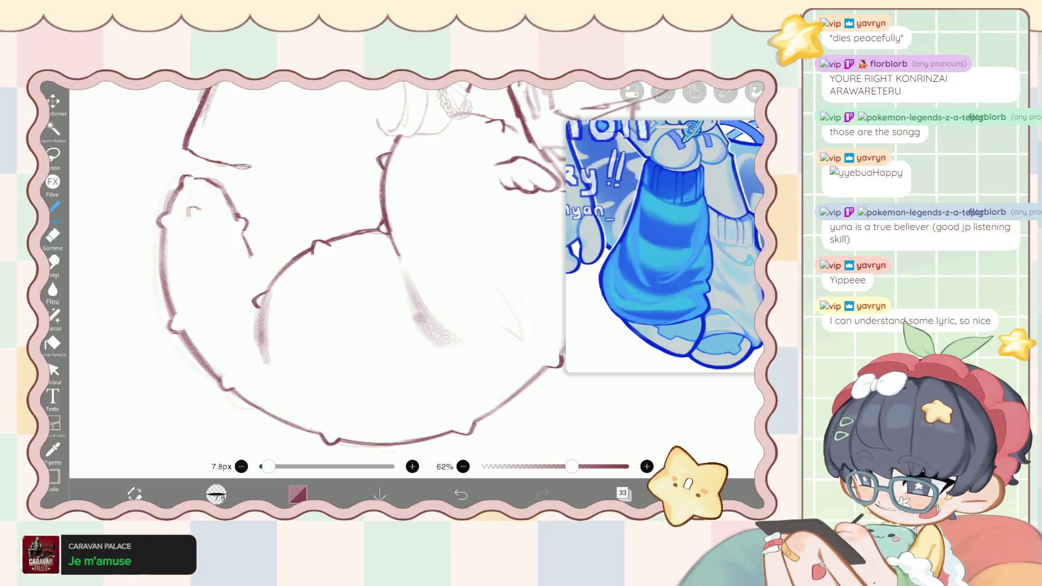
key(e)
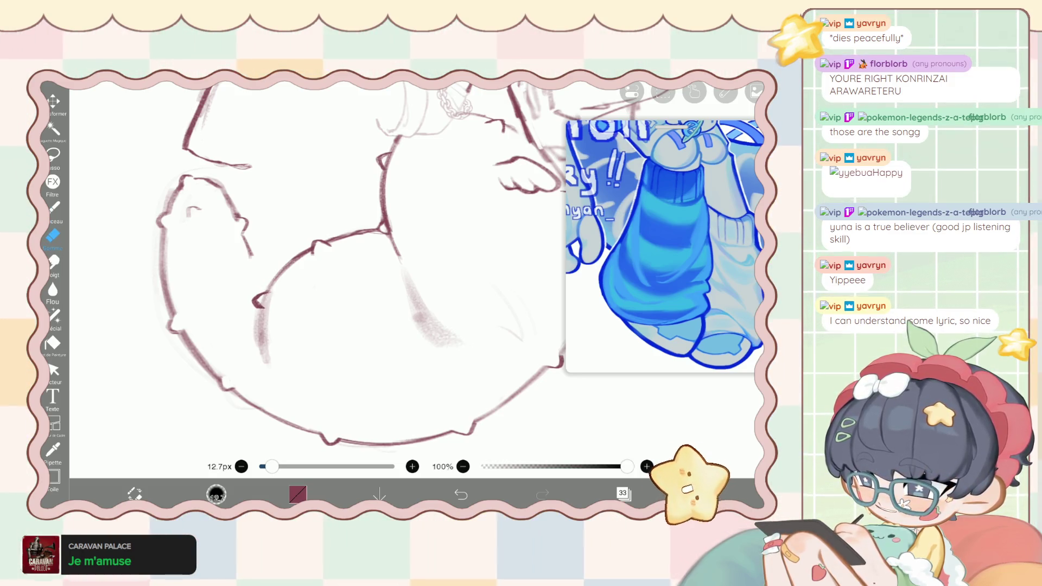
Undo the misplaced strokes and draw a short hook on the inner curve with a small stroke beside it.
scroll(266, 281, up, 2)
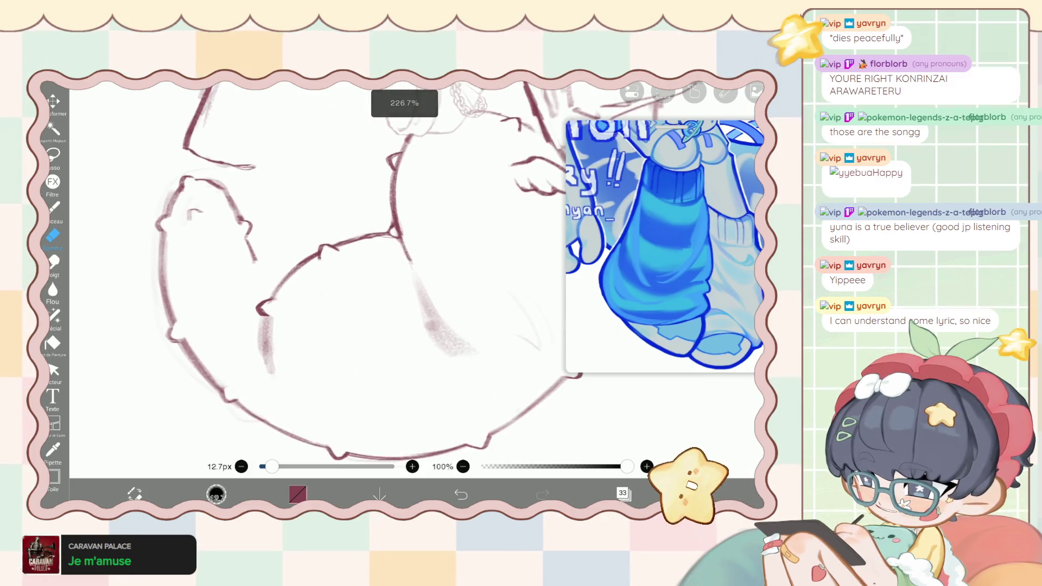
key(b)
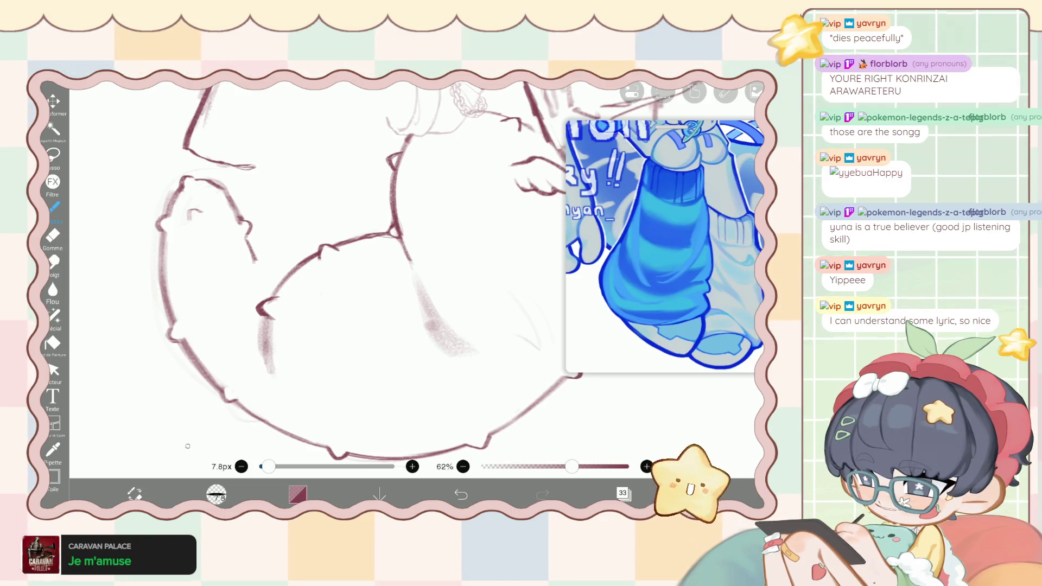
key(e)
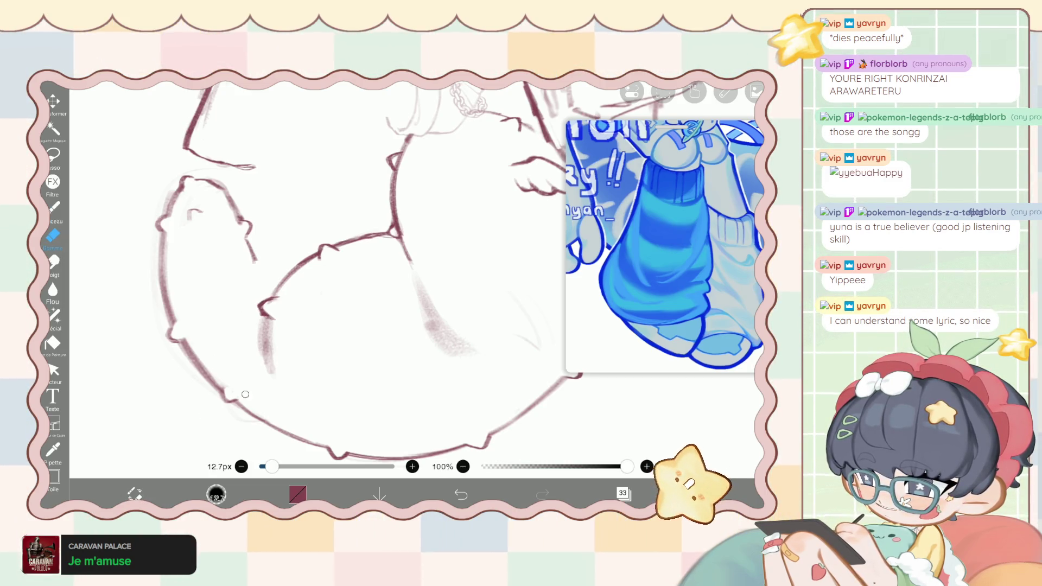
scroll(245, 394, up, 1)
key(ctrl+z)
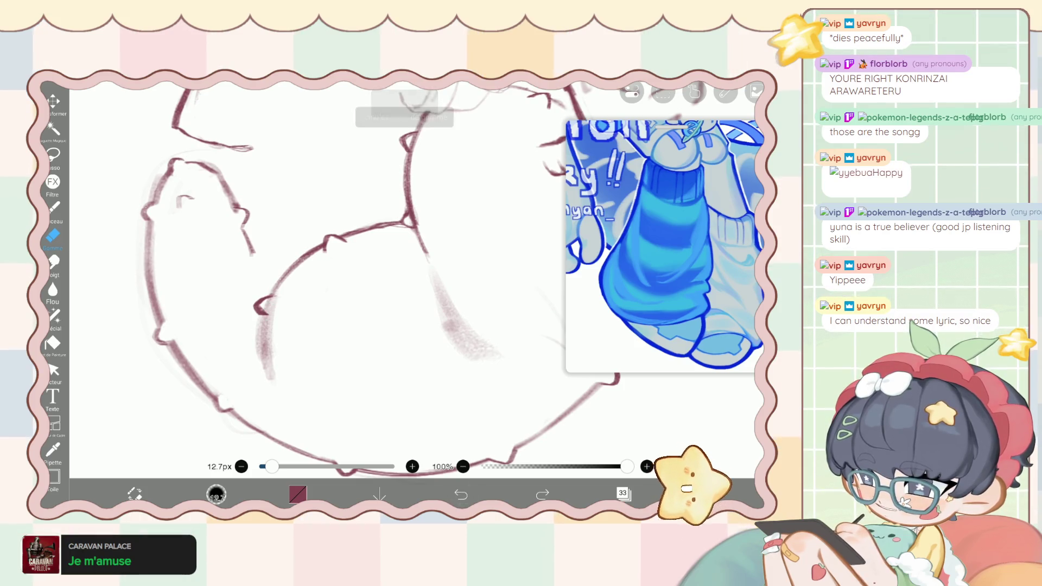
key(ctrl+z)
key(b)
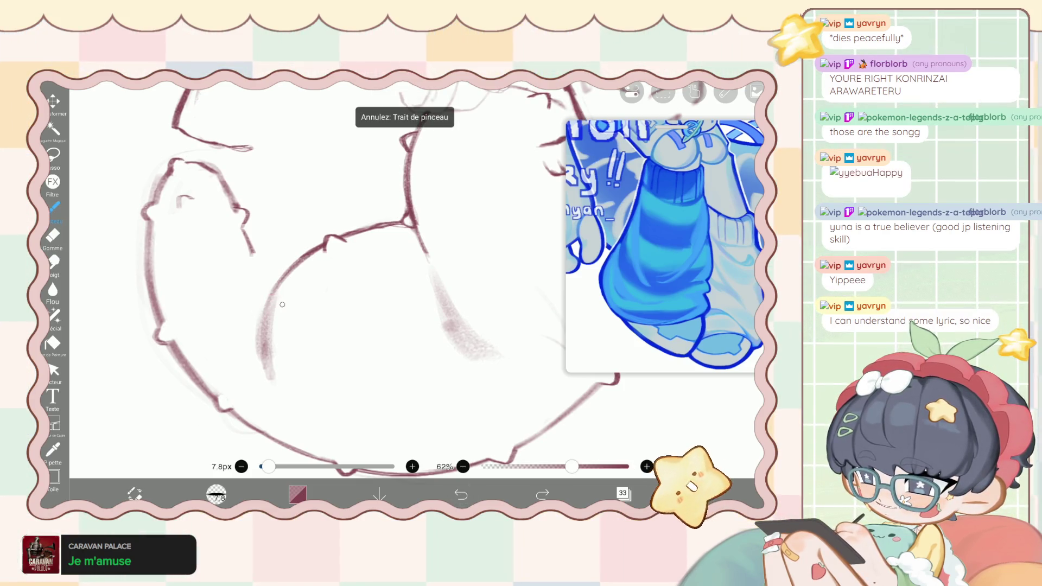
drag(286, 307, 266, 313)
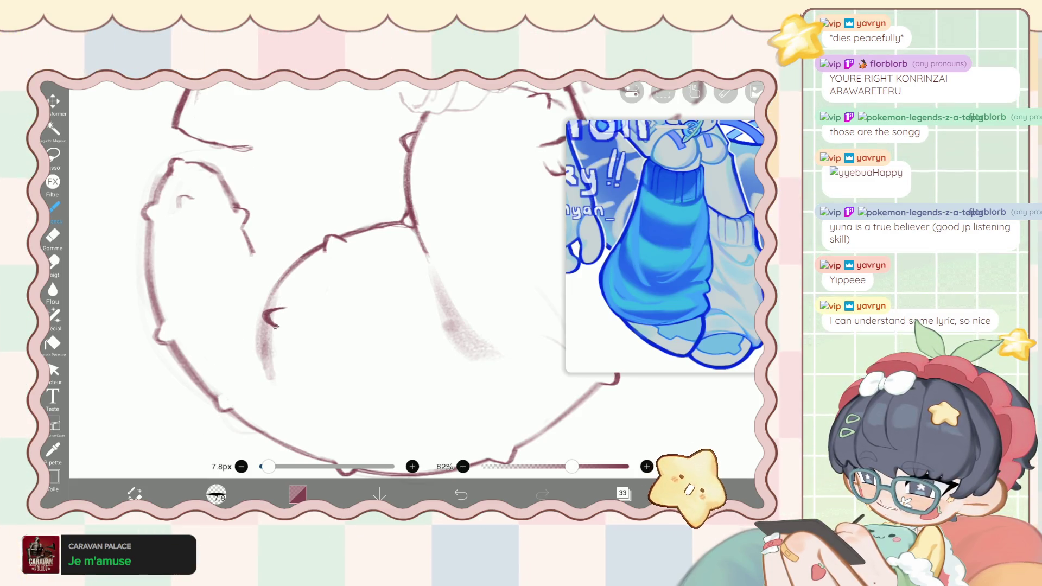
drag(282, 312, 270, 316)
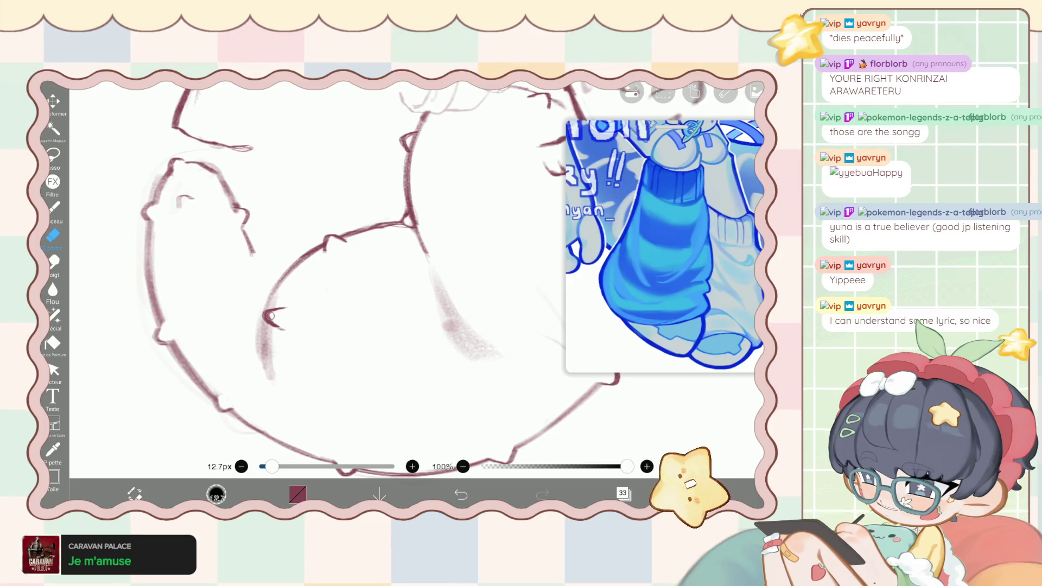
scroll(326, 261, down, 3)
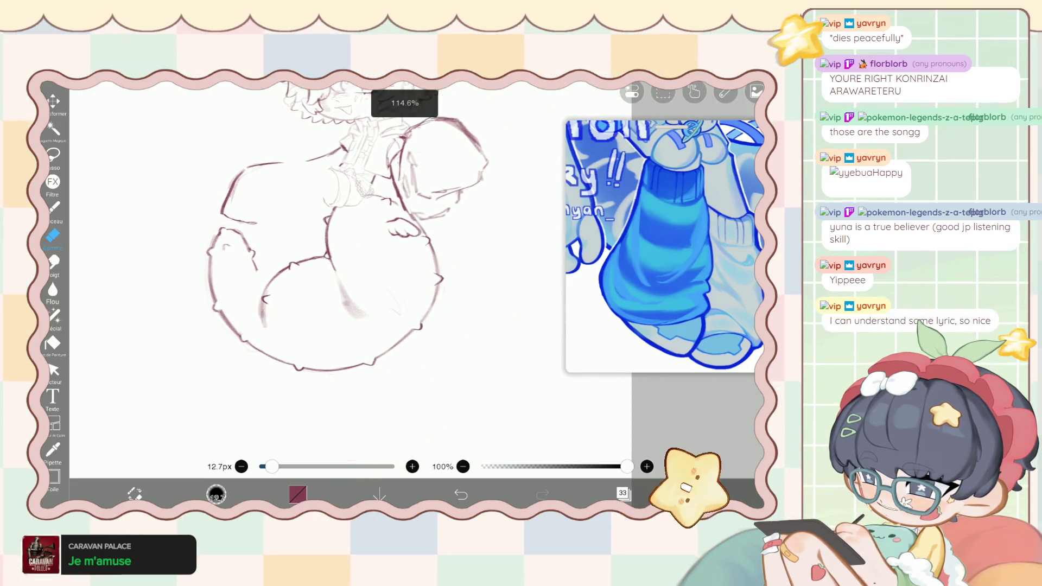
Briefly try the liquify pen at 53px, then darken a cushion sketch line with the brush.
click(54, 317)
click(217, 494)
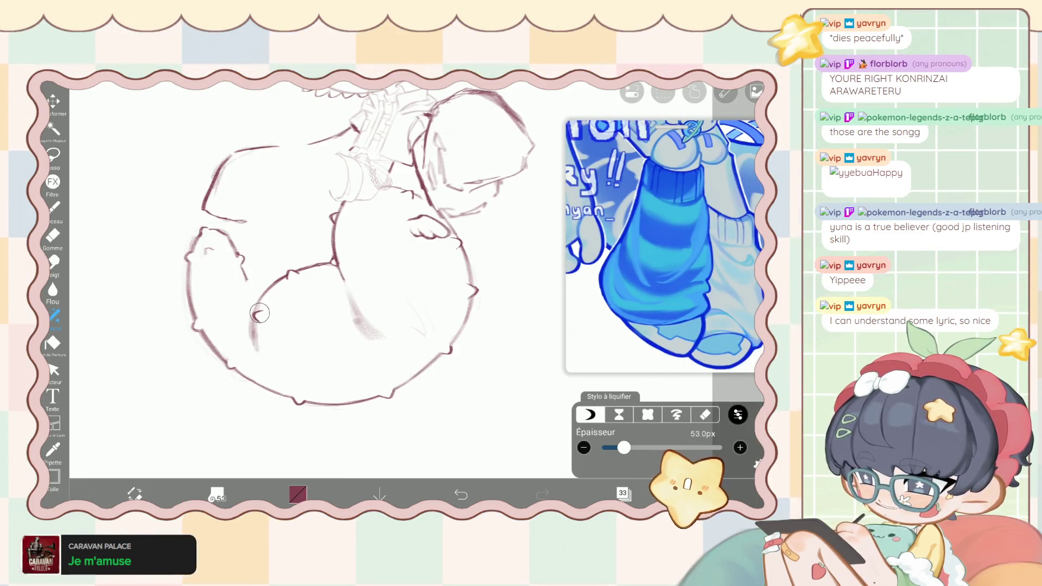
key(b)
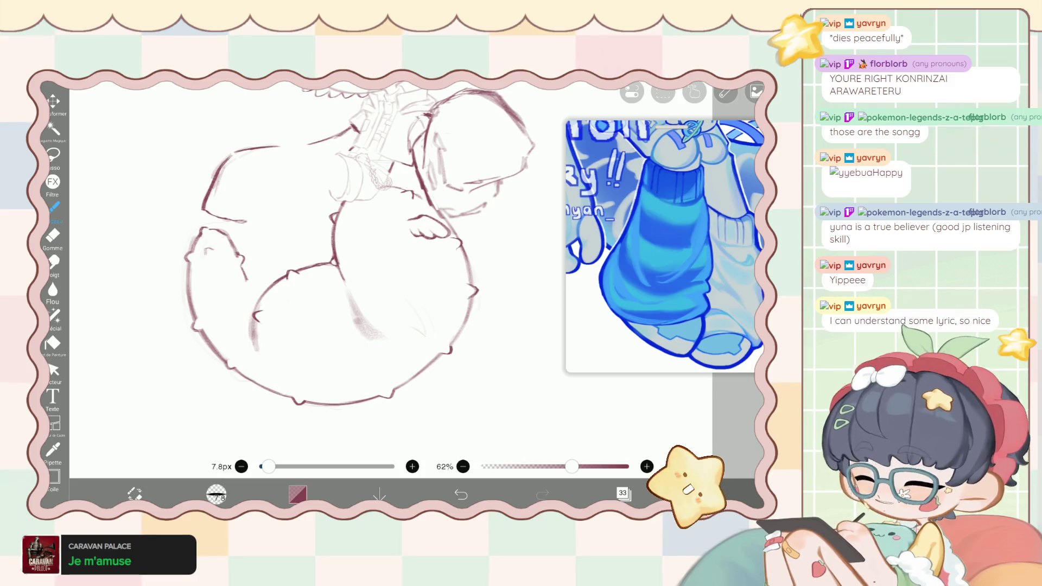
scroll(369, 271, up, 5)
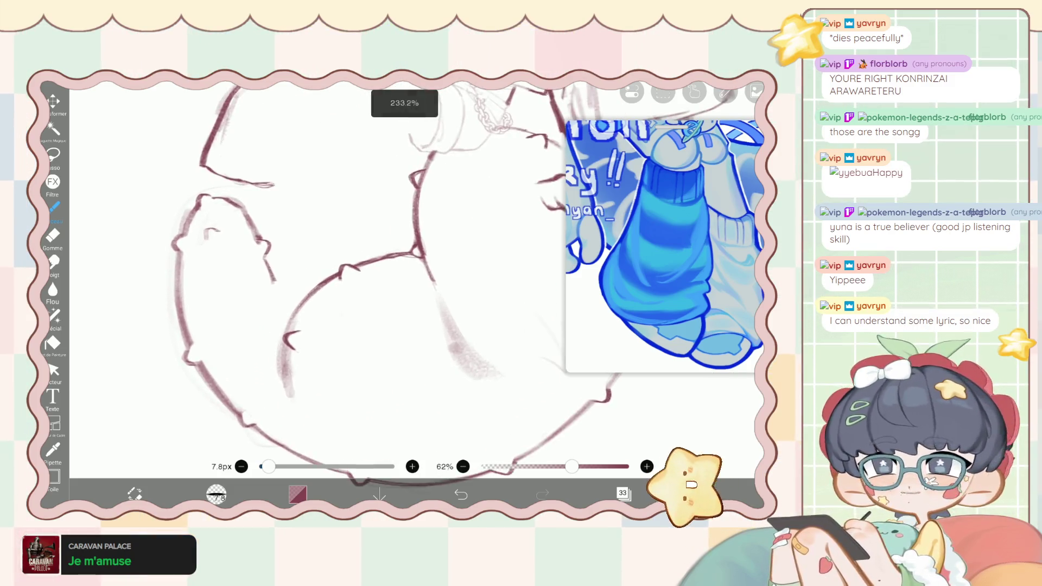
scroll(303, 303, up, 2)
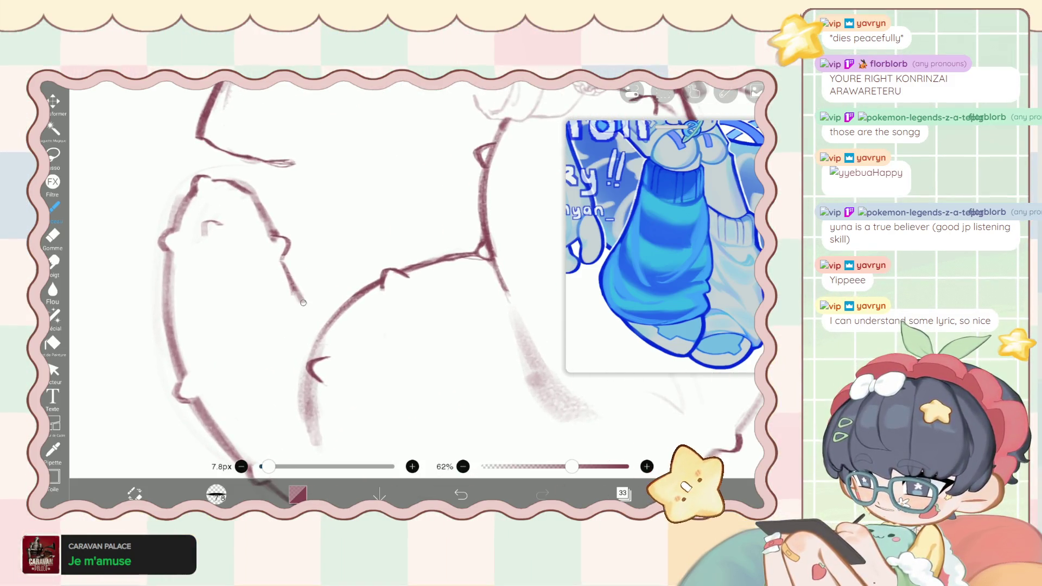
drag(286, 279, 304, 307)
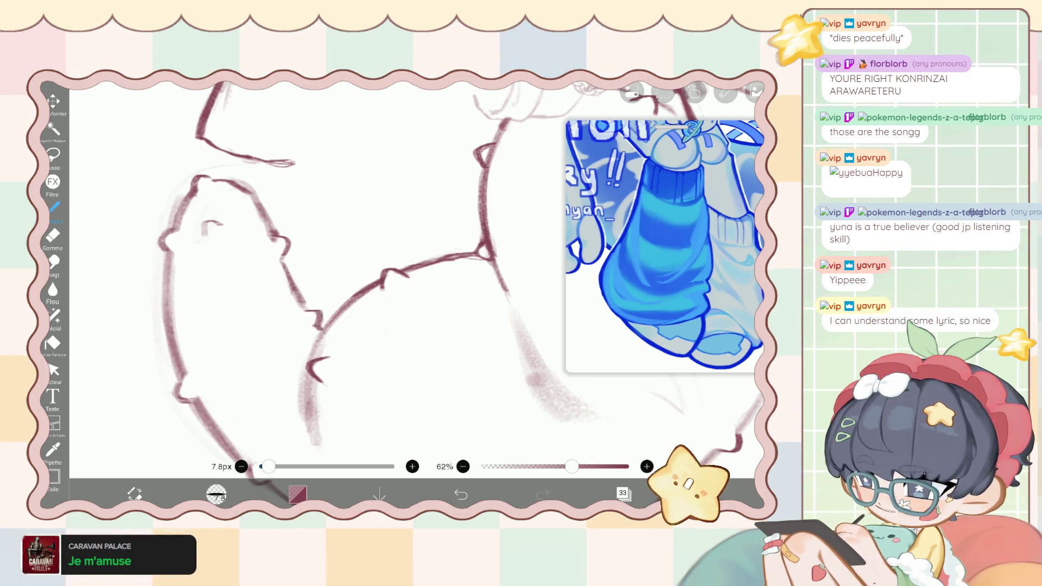
scroll(315, 326, down, 5)
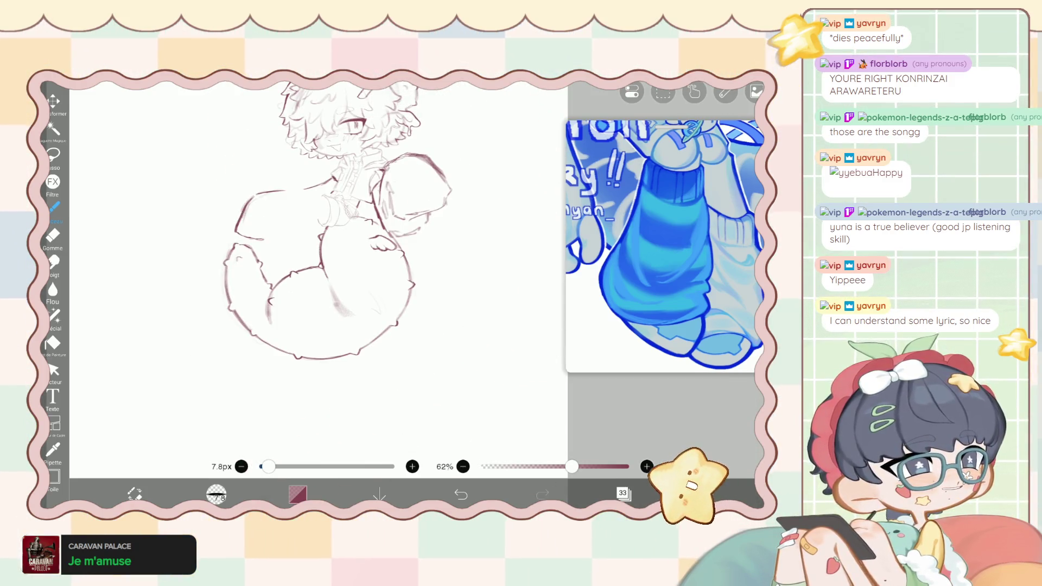
scroll(380, 255, up, 5)
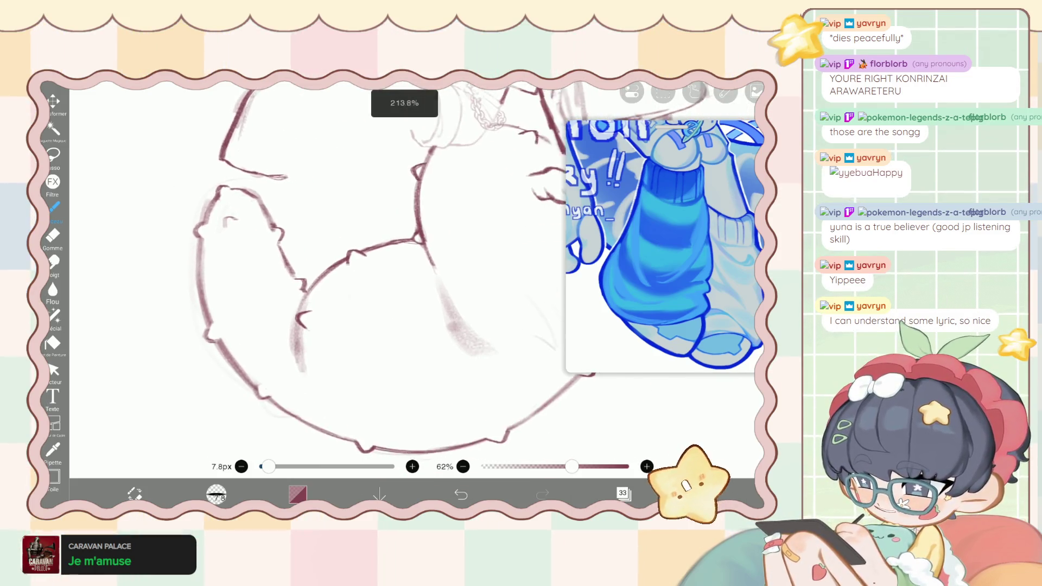
scroll(379, 255, up, 1)
Smooth the jagged cushion lines with the liquify pen, sizing it between 122px and 215px.
click(54, 314)
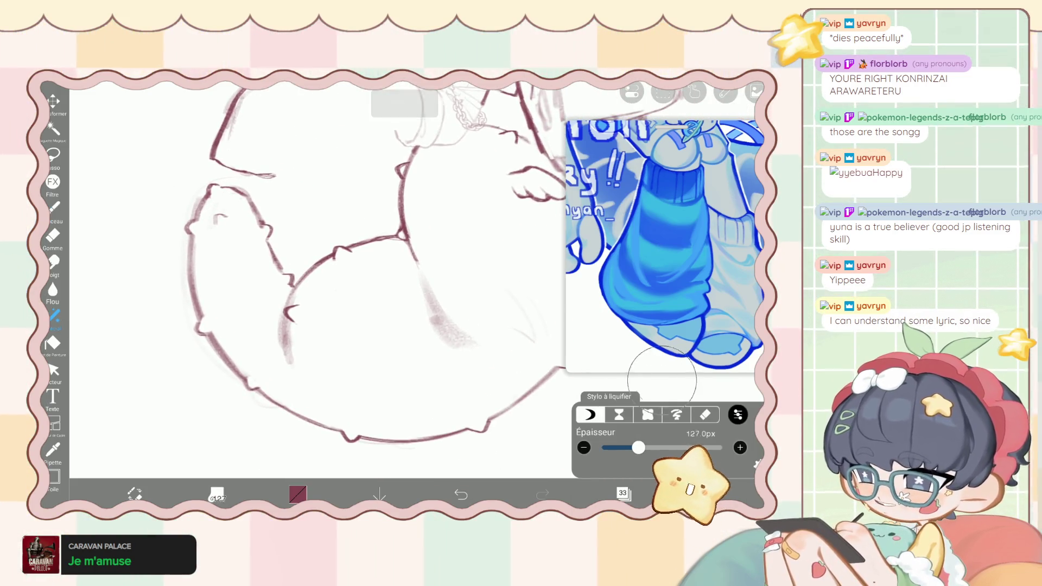
drag(635, 447, 645, 447)
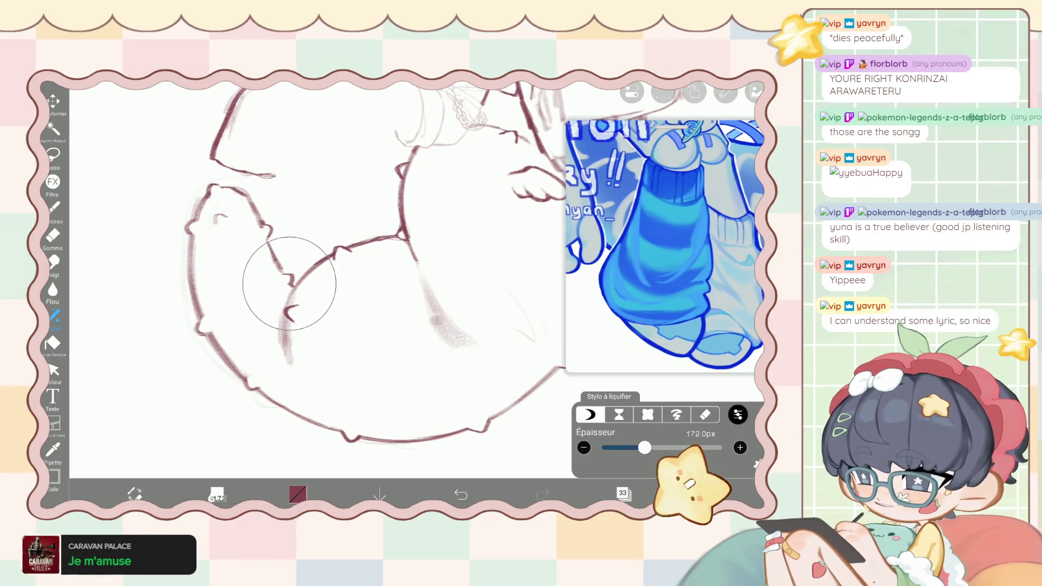
mouse_move(288, 276)
mouse_down()
mouse_move(279, 233)
mouse_move(260, 226)
mouse_move(296, 282)
mouse_up()
drag(644, 447, 637, 447)
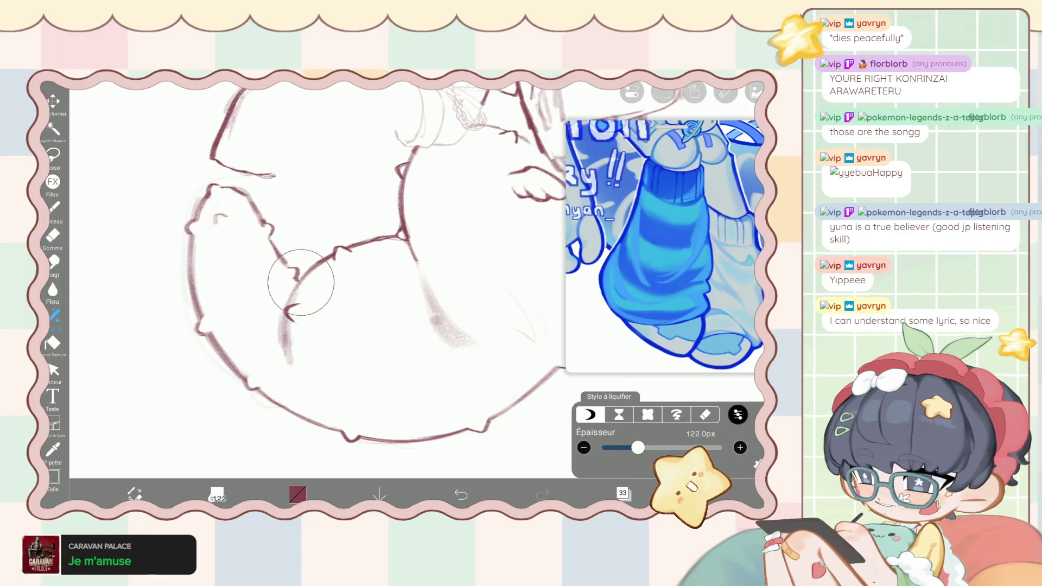
mouse_move(298, 289)
mouse_down()
mouse_move(261, 232)
mouse_move(302, 284)
mouse_move(303, 263)
mouse_move(314, 262)
mouse_move(302, 274)
mouse_up()
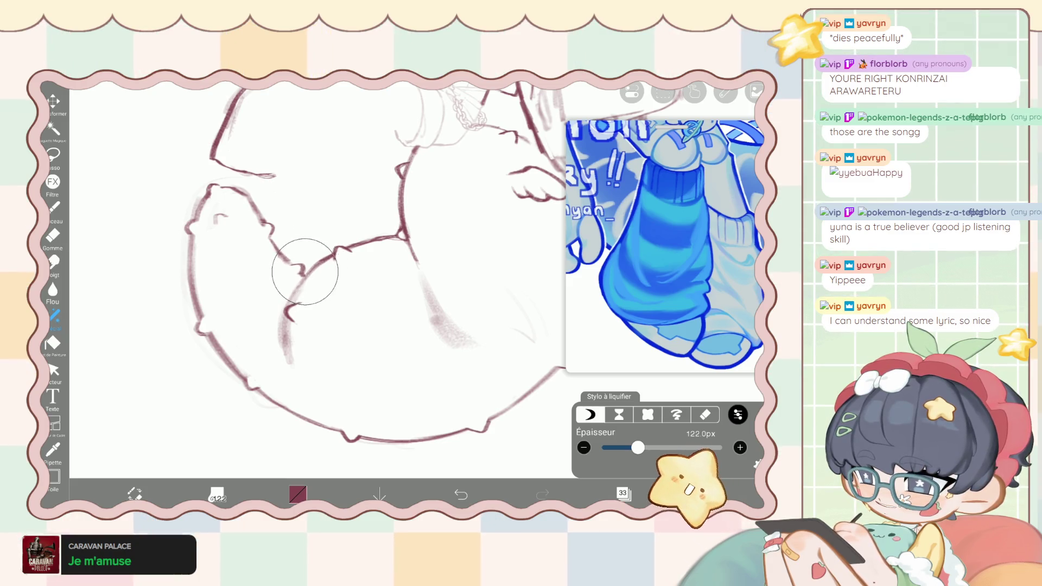
scroll(317, 260, down, 3)
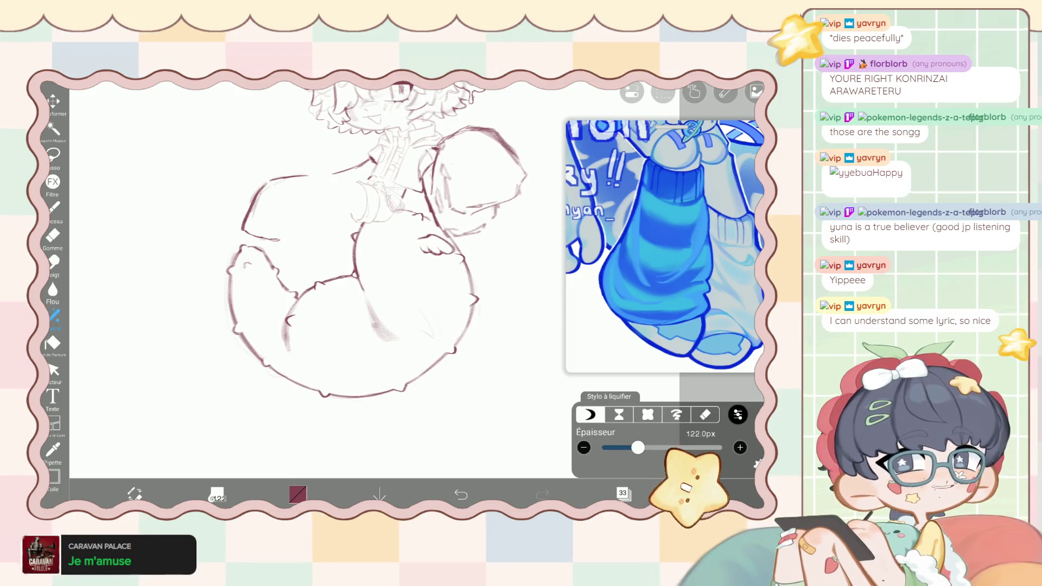
drag(637, 447, 649, 447)
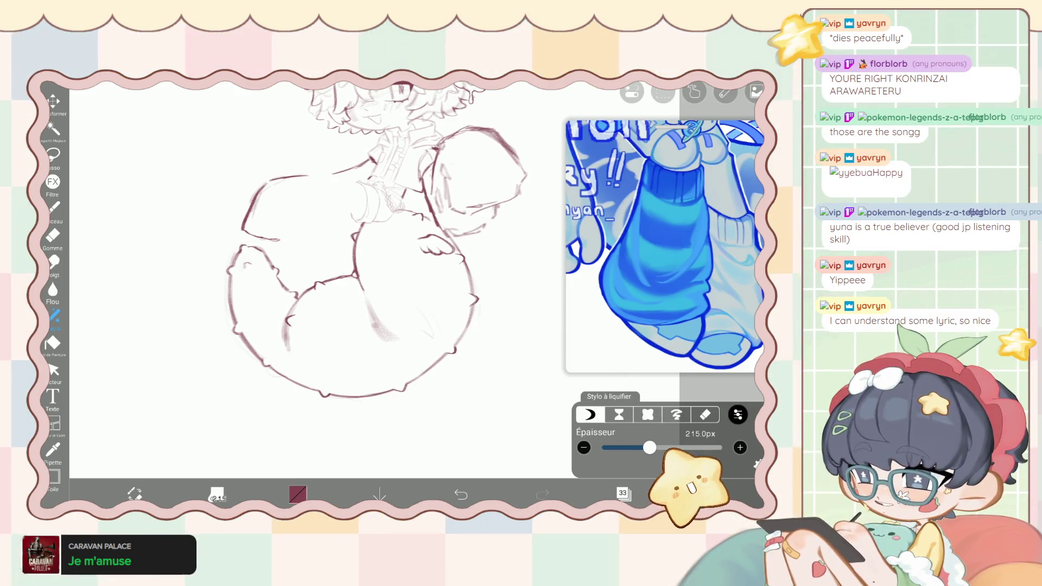
mouse_move(292, 317)
mouse_down()
mouse_move(252, 268)
mouse_move(290, 291)
mouse_up()
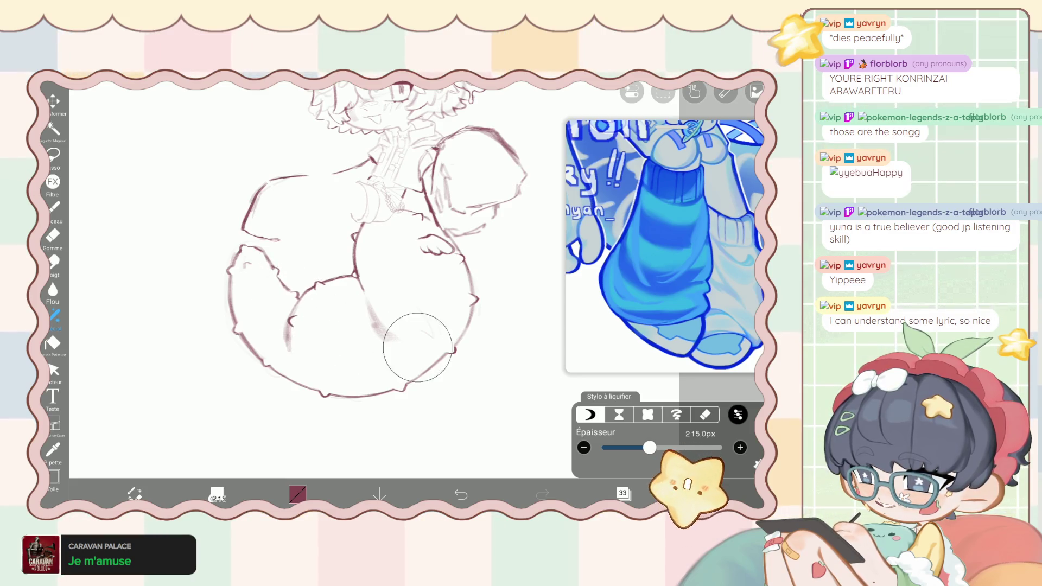
drag(649, 447, 641, 447)
mouse_move(304, 310)
mouse_down()
mouse_move(274, 318)
mouse_move(305, 288)
mouse_move(331, 291)
mouse_move(303, 303)
mouse_move(264, 300)
mouse_move(290, 290)
mouse_move(298, 302)
mouse_move(282, 270)
mouse_up()
scroll(282, 270, down, 5)
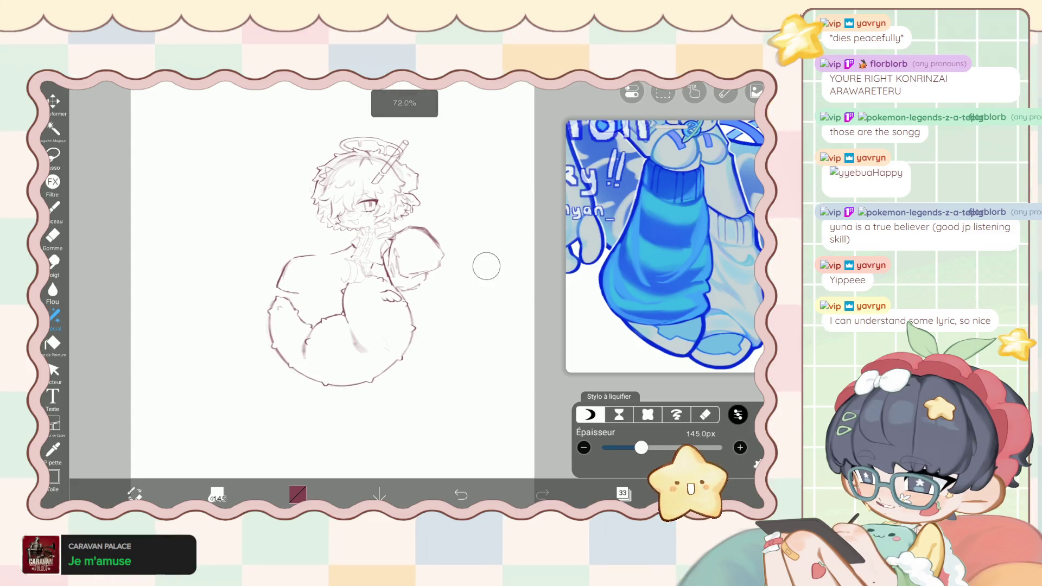
Keep the liquify strength at 100% and show the layer list.
click(737, 415)
mouse_move(737, 382)
mouse_down()
mouse_move(600, 382)
mouse_move(737, 382)
mouse_move(710, 382)
mouse_move(725, 382)
mouse_up()
click(624, 493)
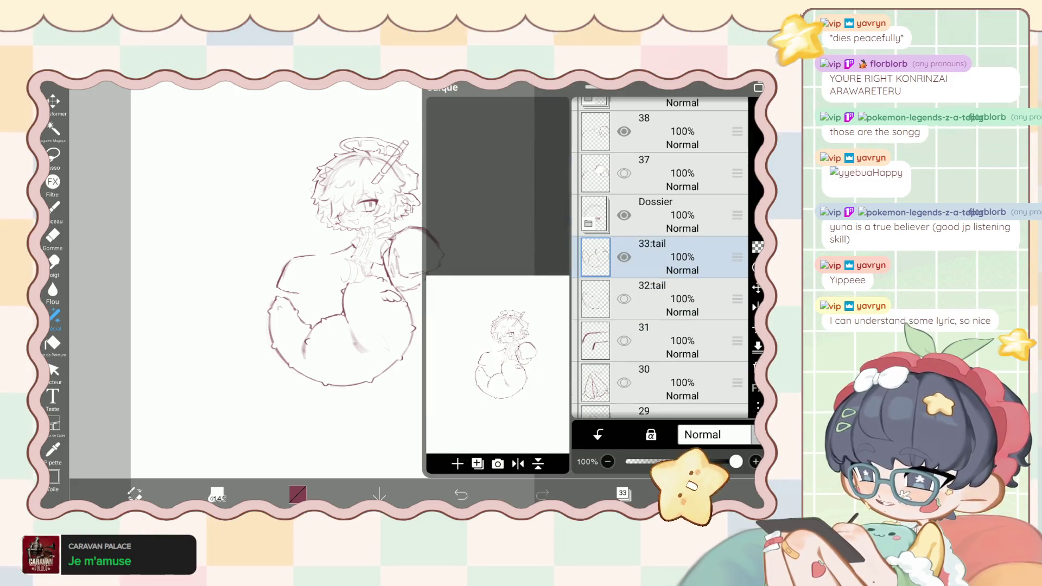
Lower the tail layer's opacity to 36% and move it below layer 31.
scroll(659, 260, up, 1)
scroll(659, 260, down, 2)
drag(736, 461, 664, 461)
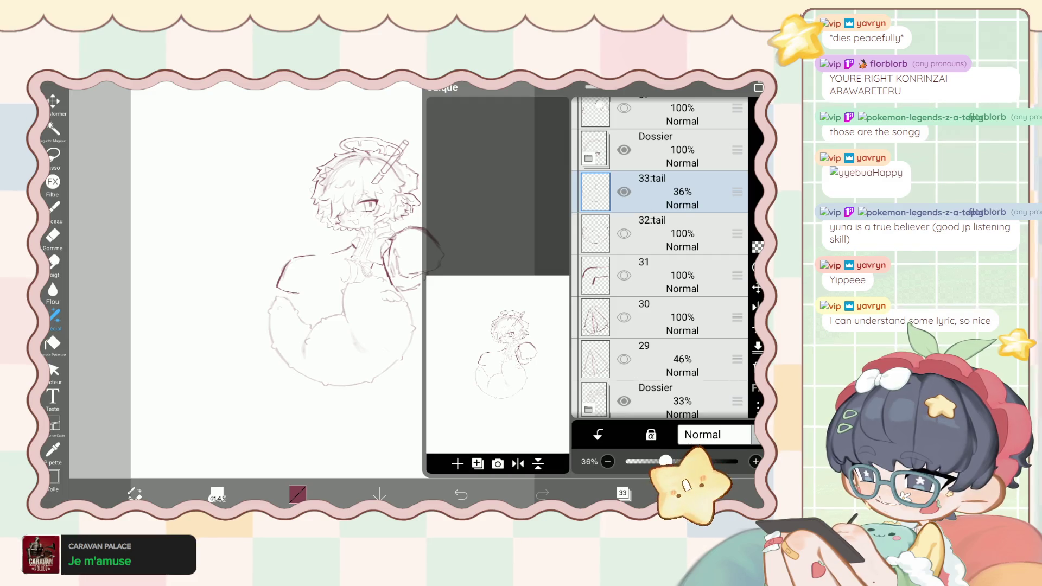
drag(737, 192, 737, 303)
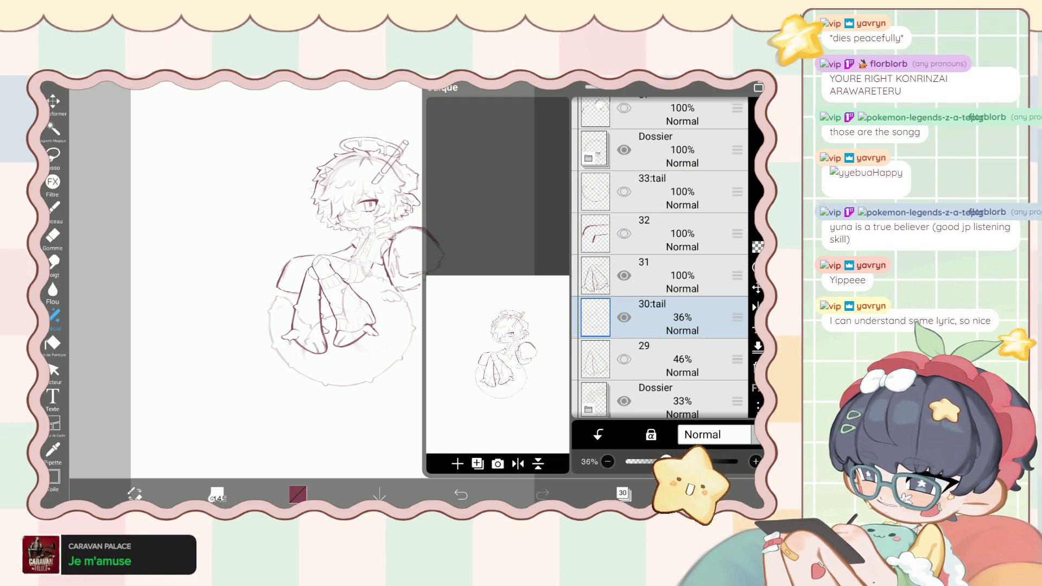
Add a new folder above layer 31.
click(477, 463)
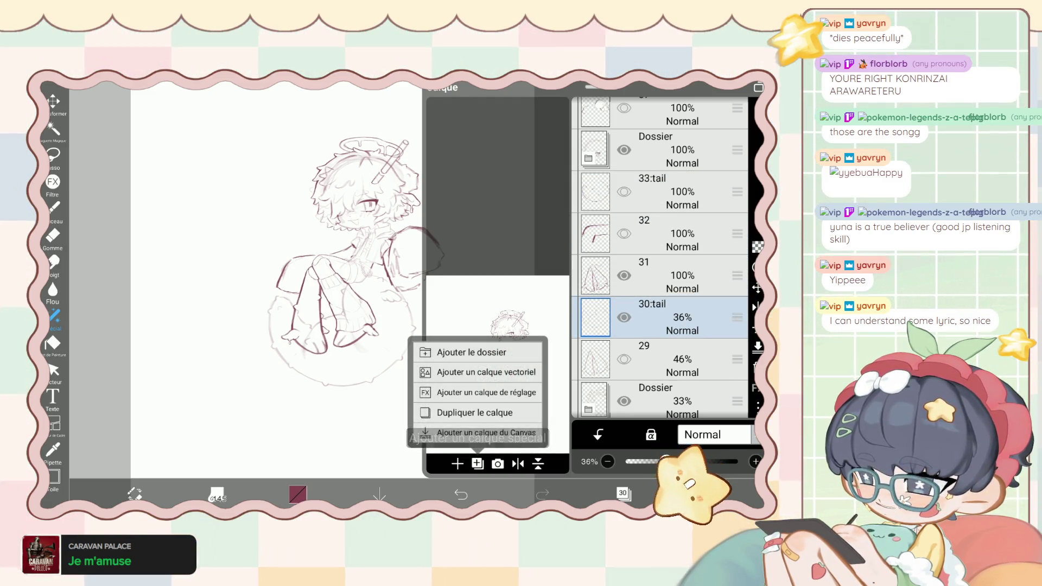
click(651, 275)
click(477, 464)
click(471, 352)
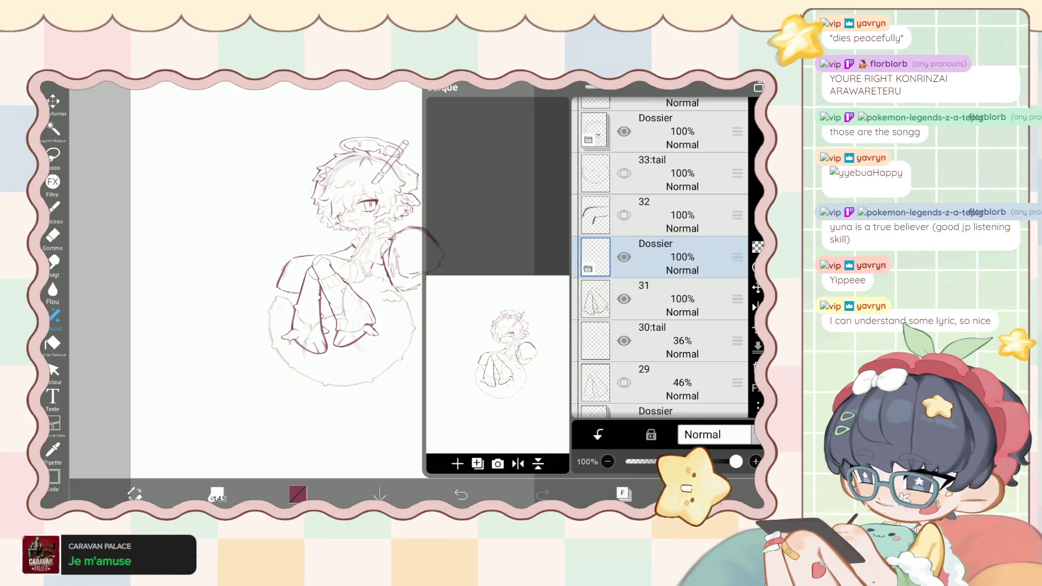
click(297, 494)
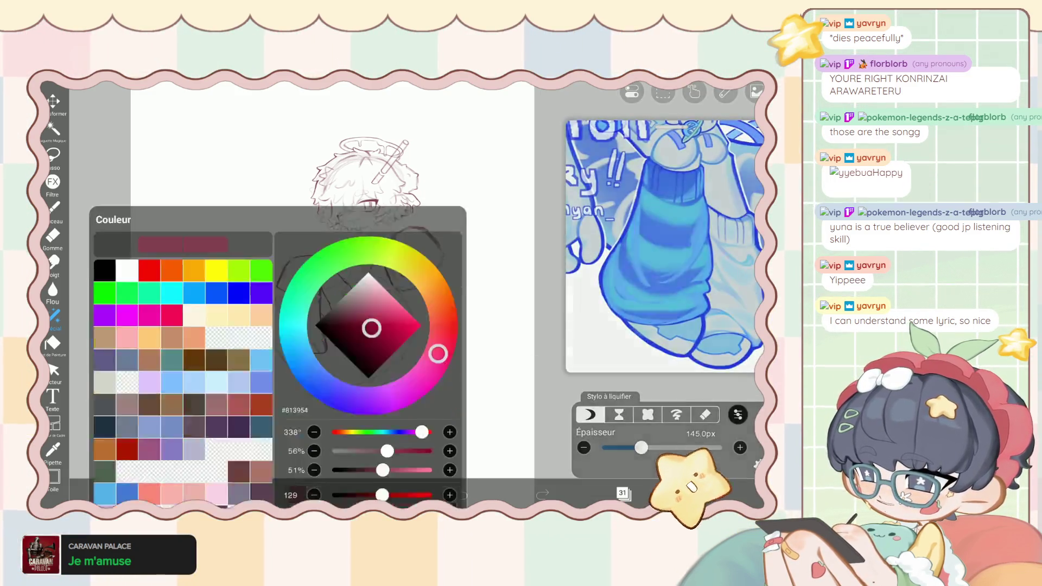
Set up the regular drawing brush in white at 47px.
click(297, 494)
click(216, 493)
click(216, 494)
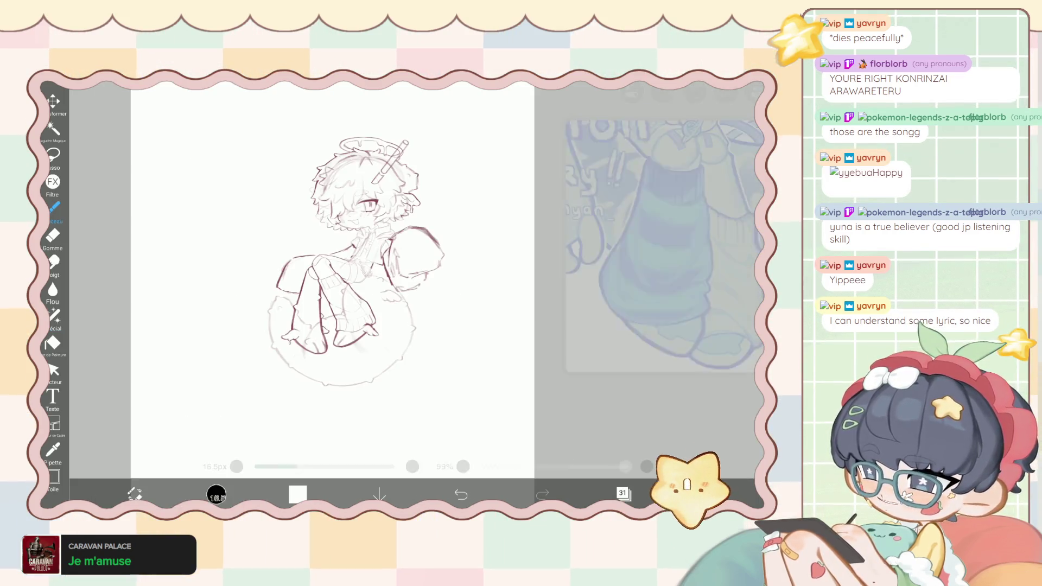
scroll(324, 399, up, 3)
scroll(324, 399, up, 3)
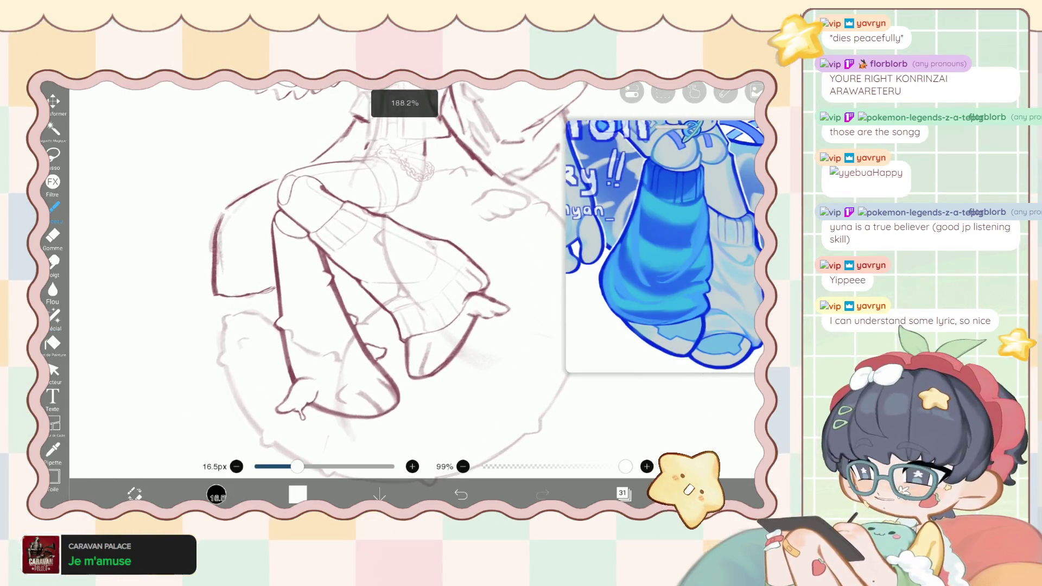
key(bracketright)
key(bracketright)
key(bracketright)
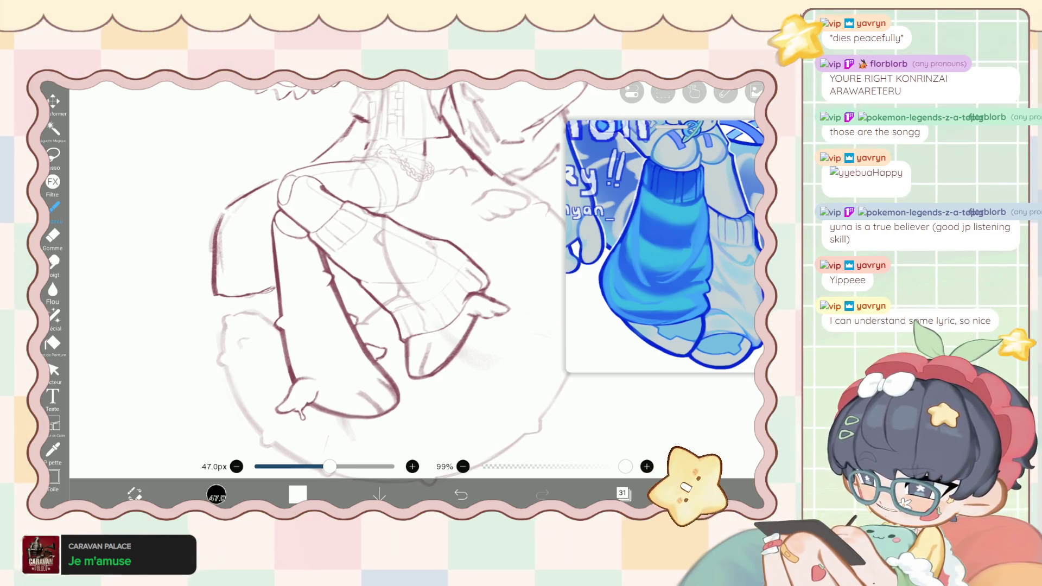
Hide the folder holding the legs in the layer list.
scroll(296, 325, down, 1)
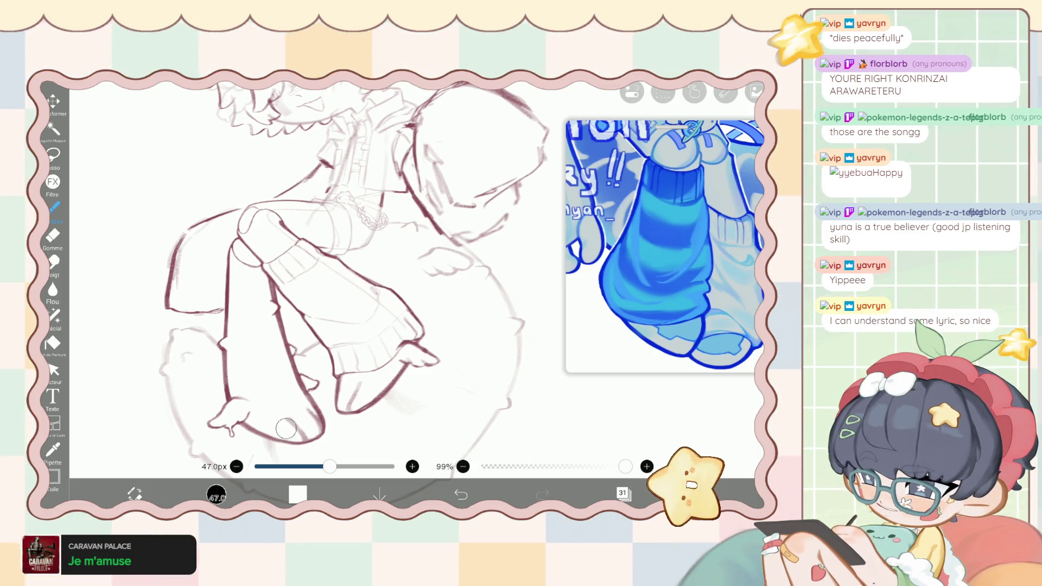
scroll(345, 274, down, 3)
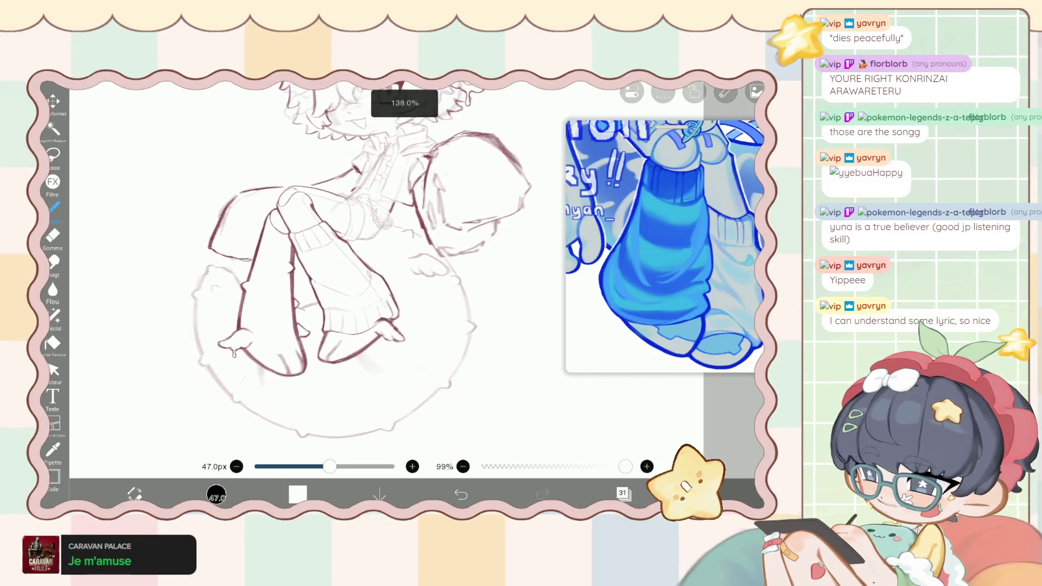
click(623, 493)
click(656, 257)
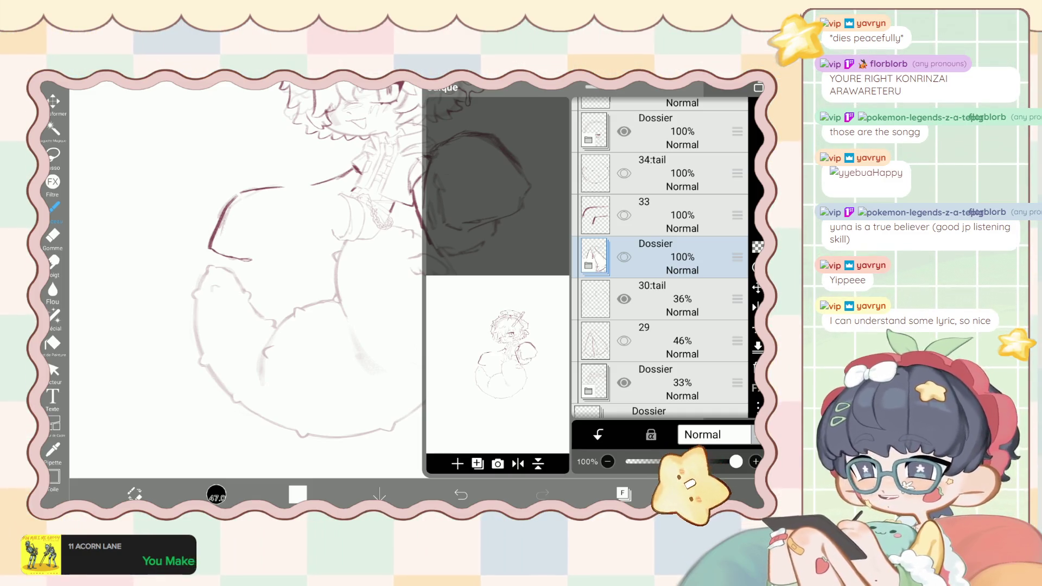
Add another folder and put layer 30:tail inside it at full opacity.
click(457, 463)
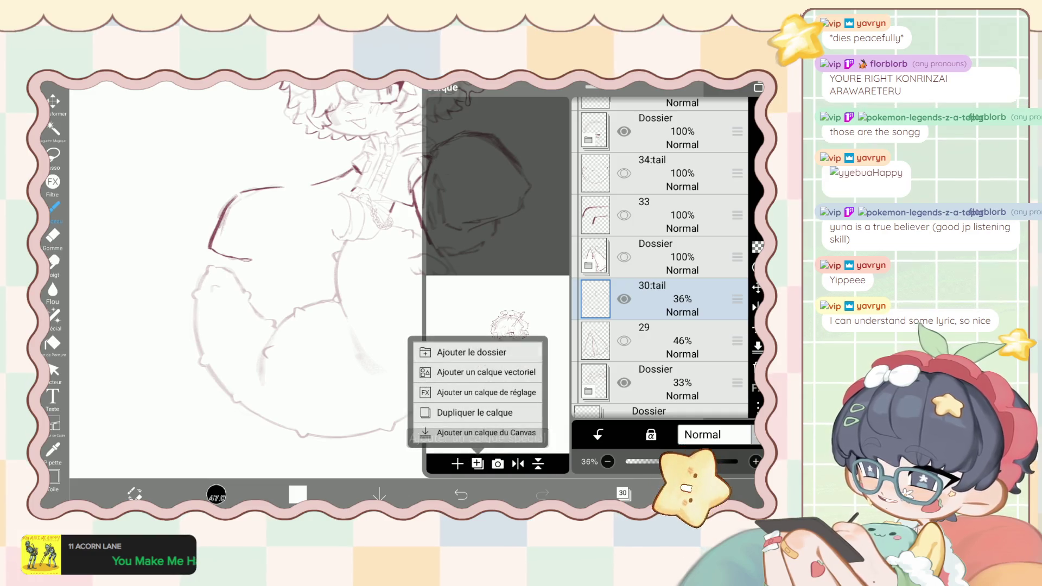
click(478, 421)
click(679, 299)
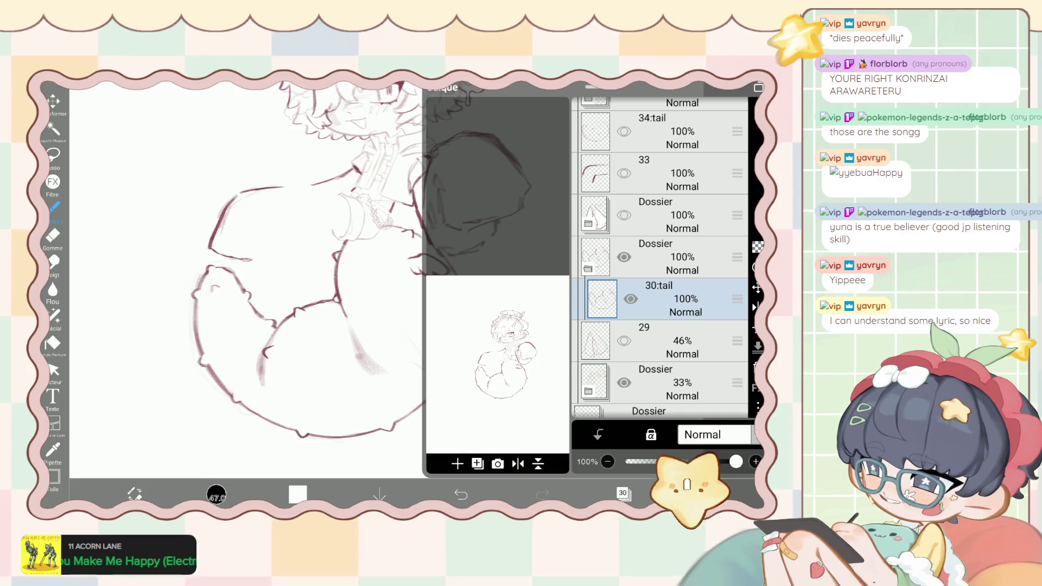
click(623, 493)
Pick dark maroon as the drawing colour and add an empty layer above 30:tail.
click(216, 493)
click(53, 207)
click(297, 493)
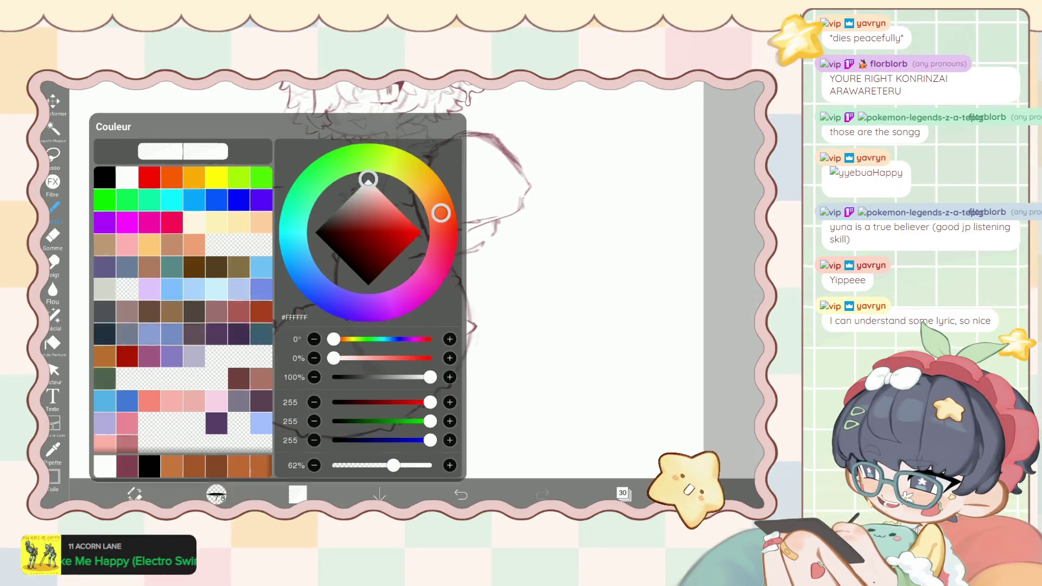
click(127, 465)
click(298, 494)
click(623, 493)
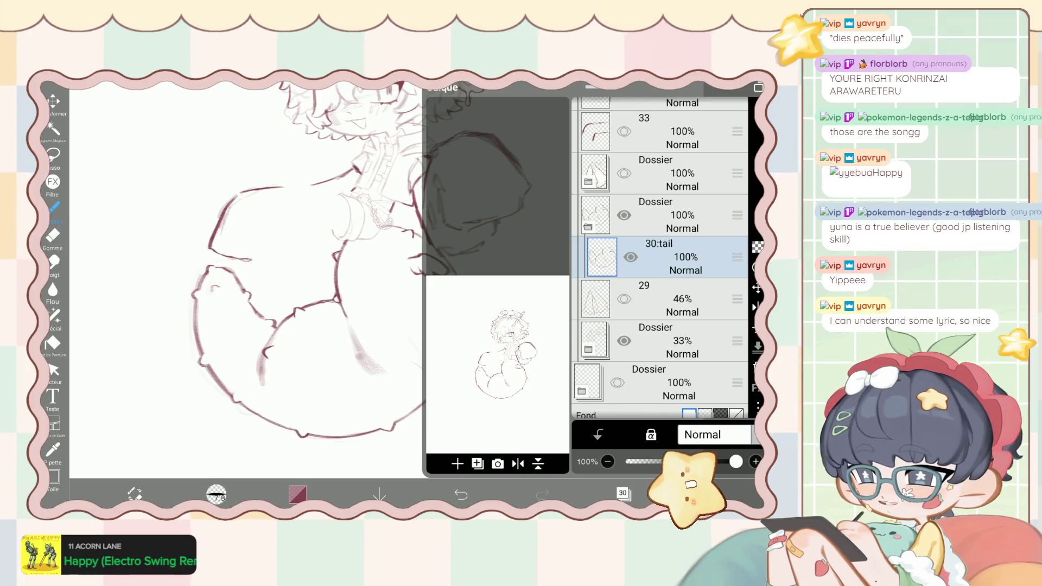
click(457, 463)
click(623, 492)
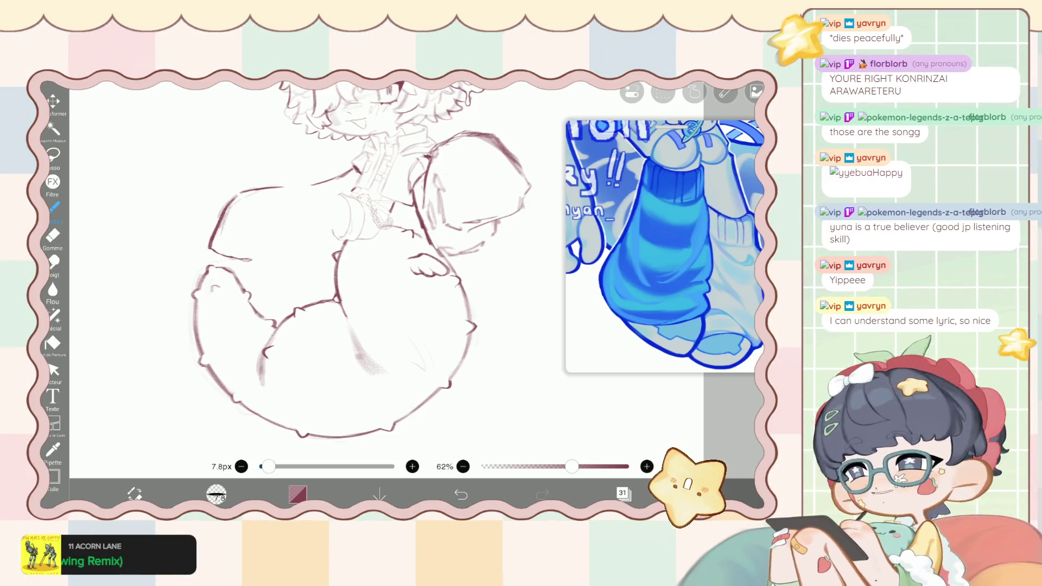
Select layer 34 for the leg lineart.
scroll(361, 259, down, 2)
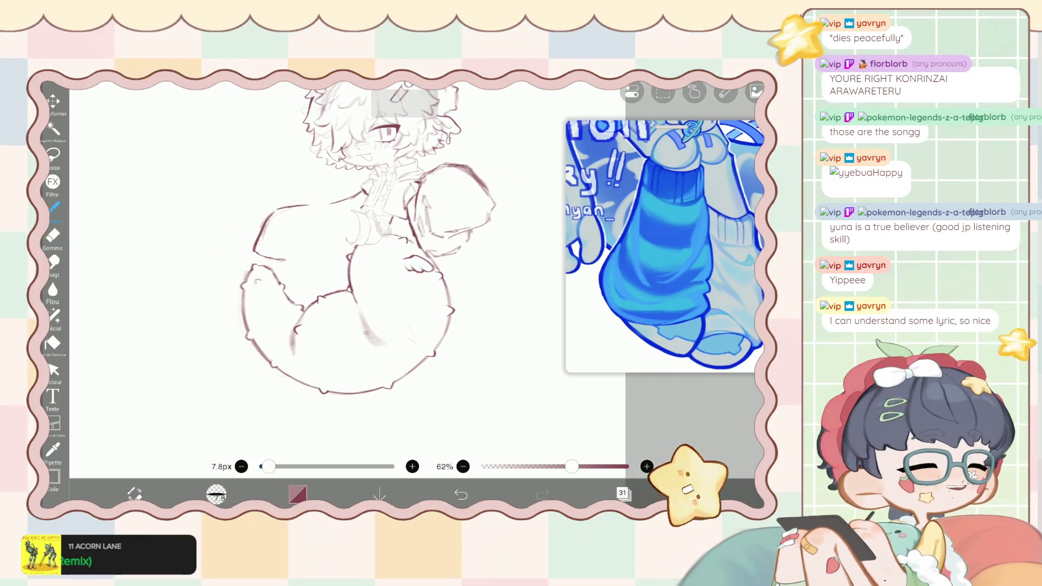
scroll(361, 255, up, 3)
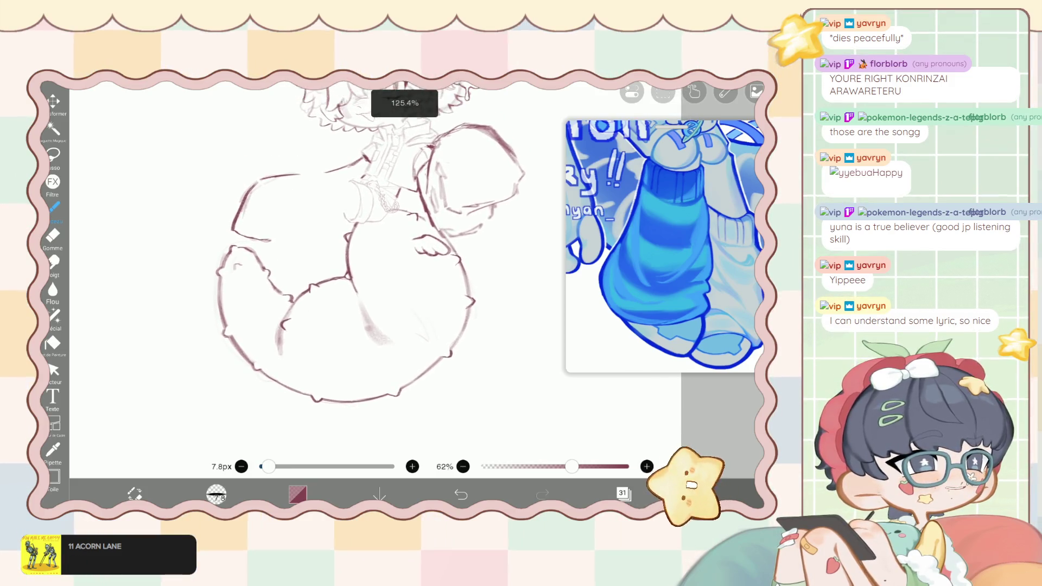
click(624, 492)
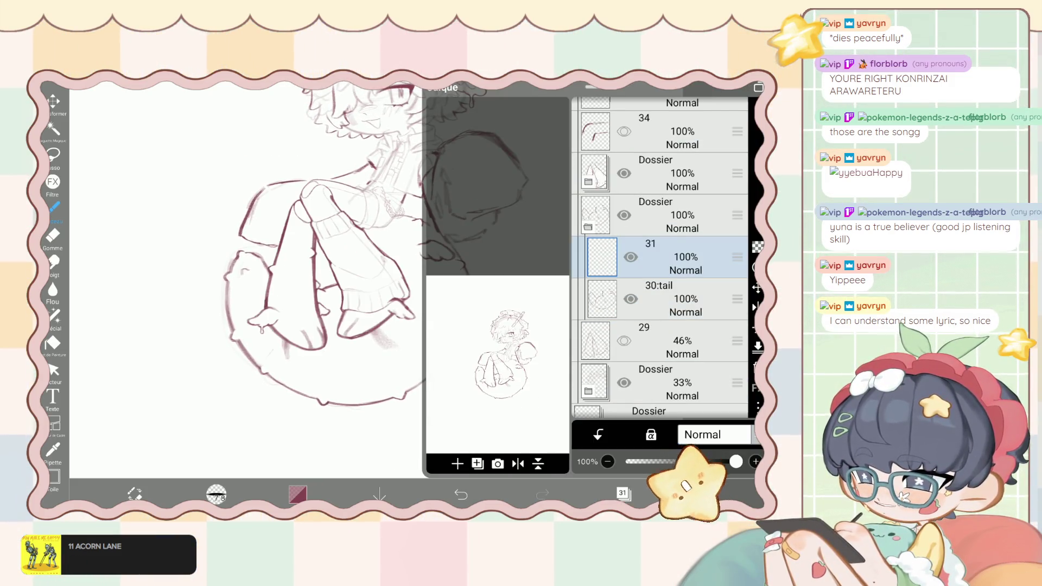
click(667, 298)
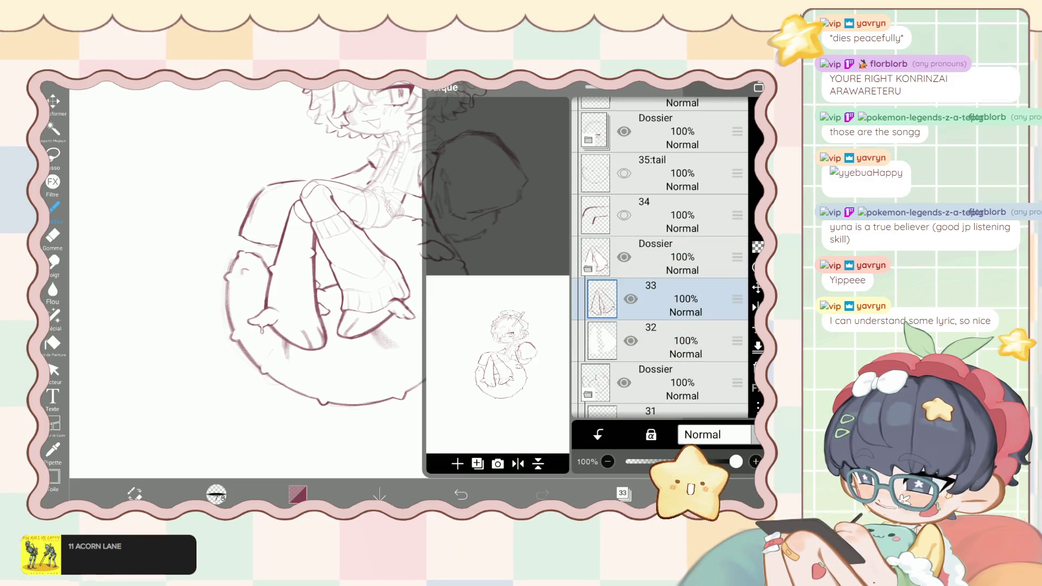
click(667, 215)
click(624, 492)
Zoom in until the legs and feet fill the view.
scroll(359, 272, up, 3)
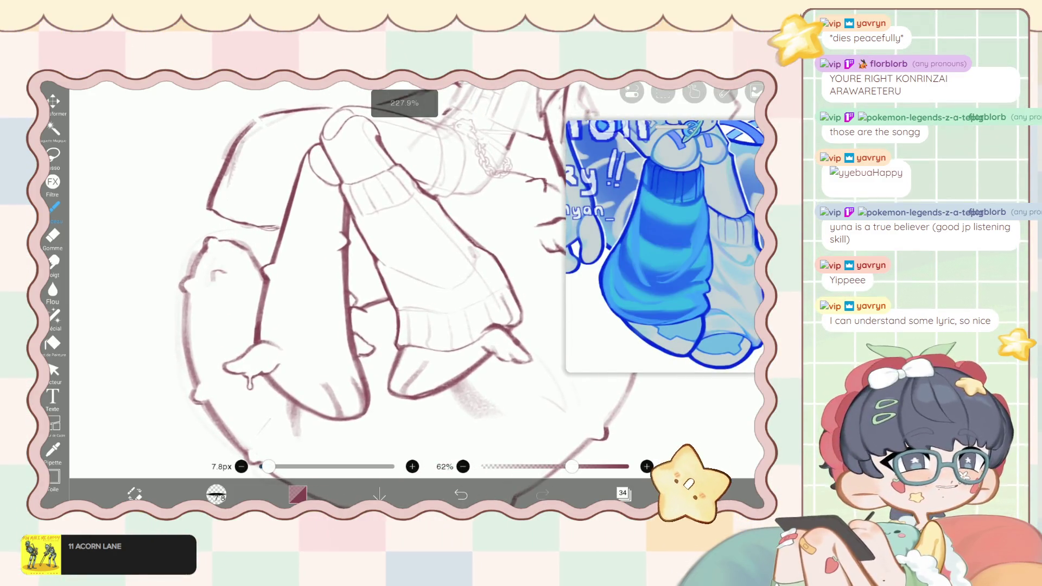
scroll(358, 271, up, 2)
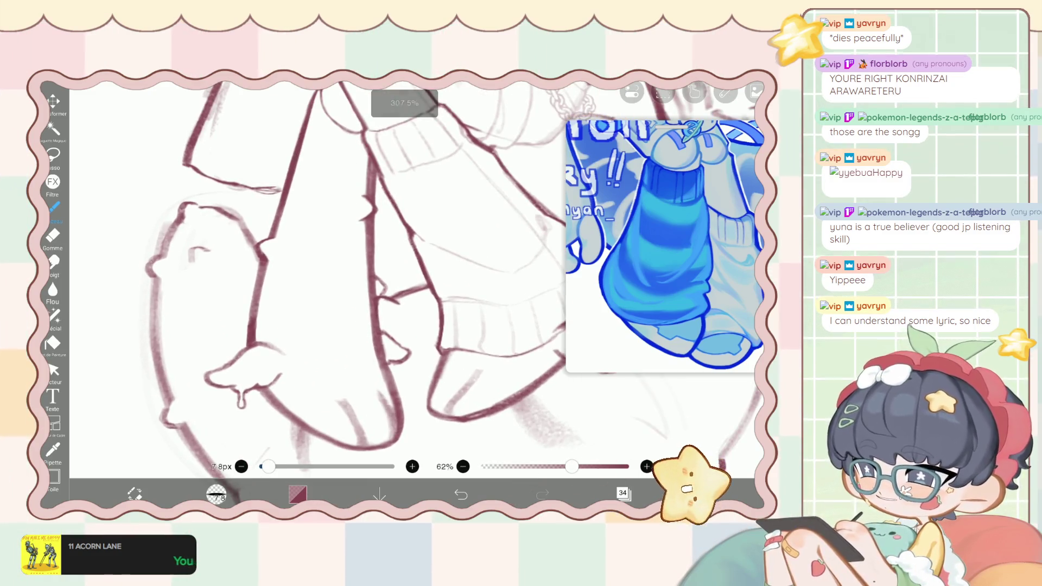
scroll(326, 271, up, 3)
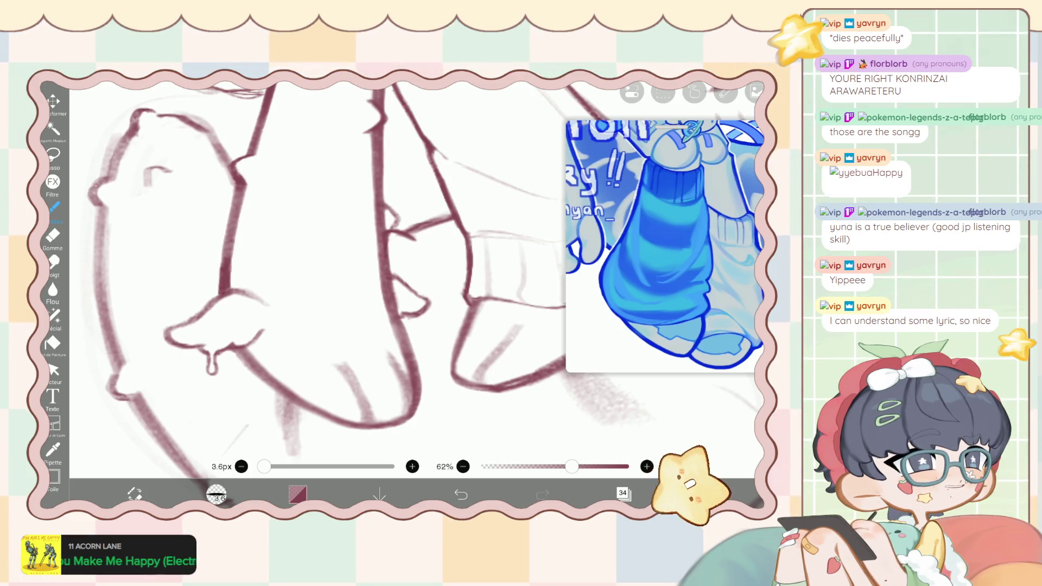
scroll(325, 271, up, 5)
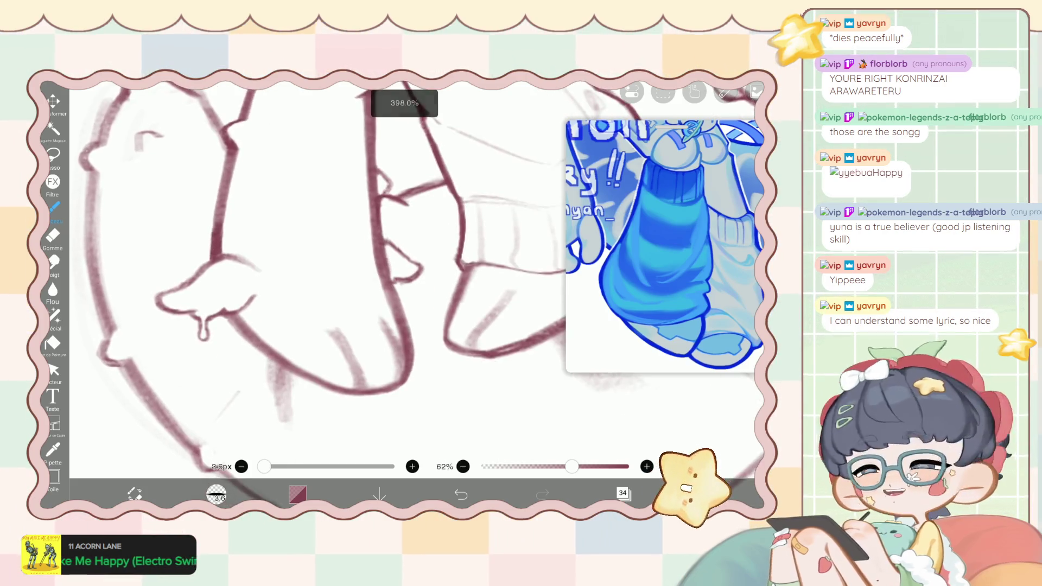
scroll(315, 271, up, 1)
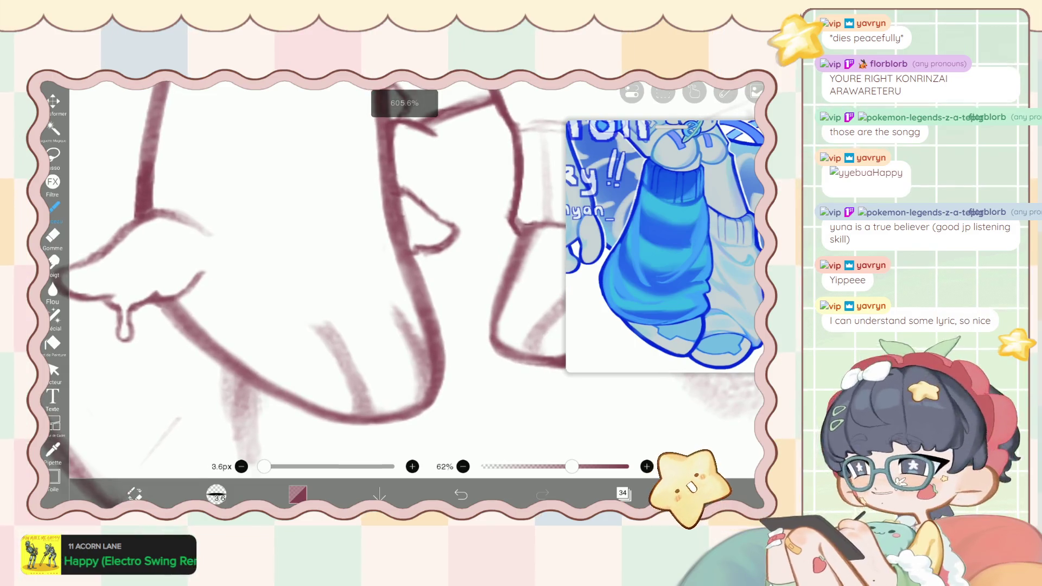
scroll(315, 271, up, 1)
scroll(347, 271, left, 1)
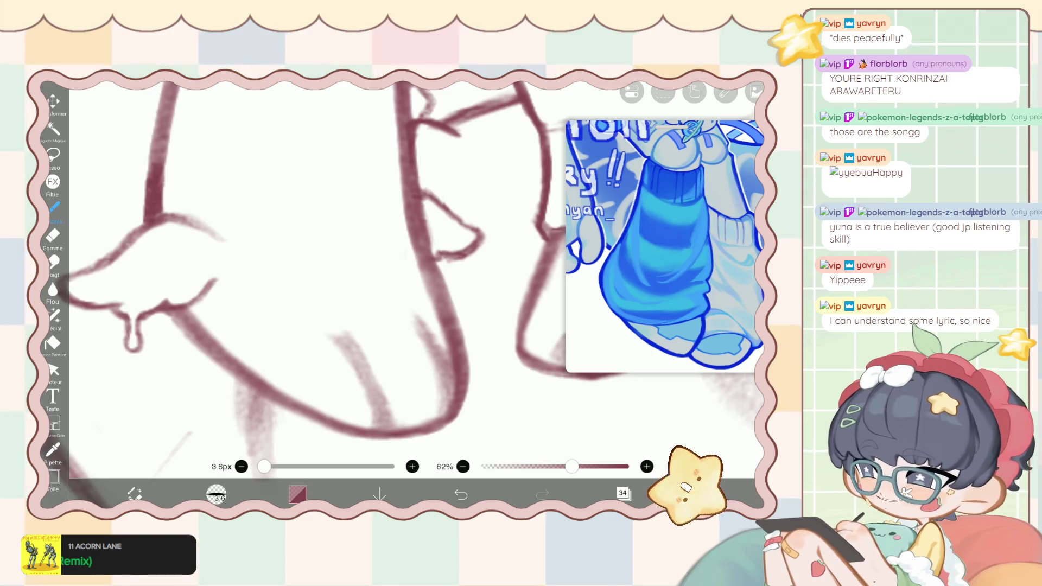
Draw a thin curved crease at the leg bottom, discarding two failed strokes and erasing the excess.
drag(426, 350, 384, 395)
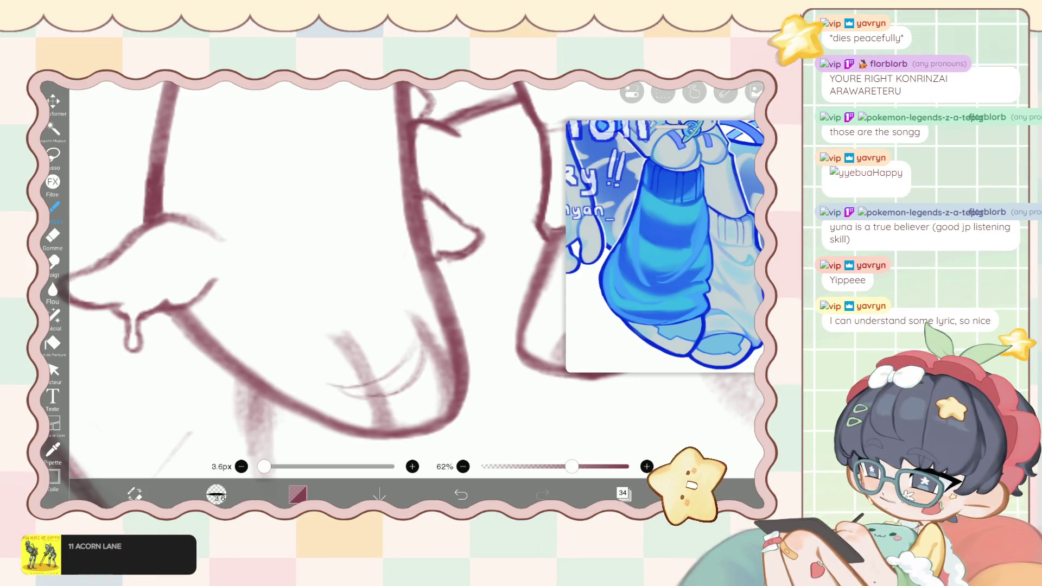
key(ctrl+z)
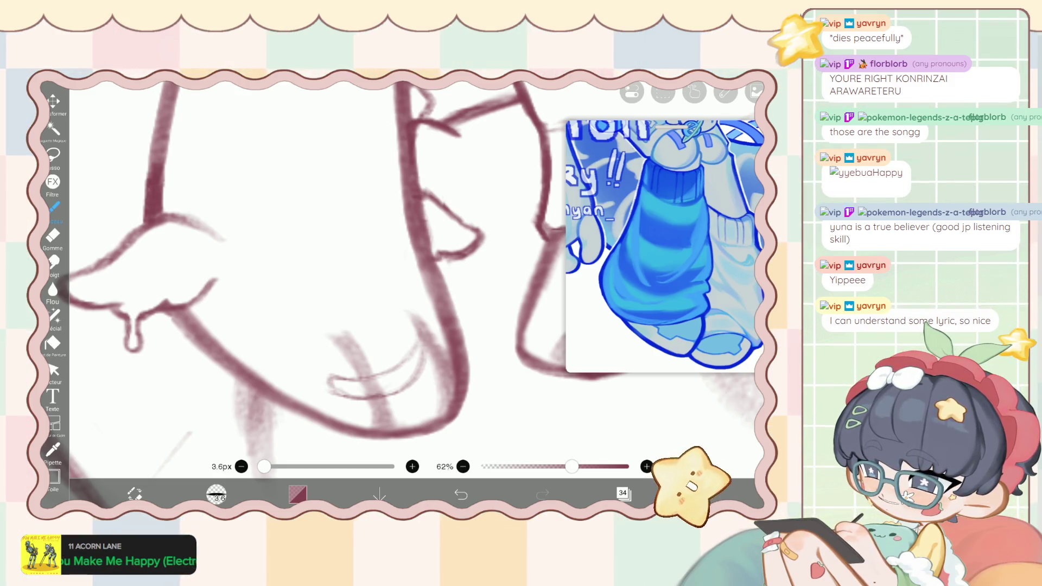
key(ctrl+z)
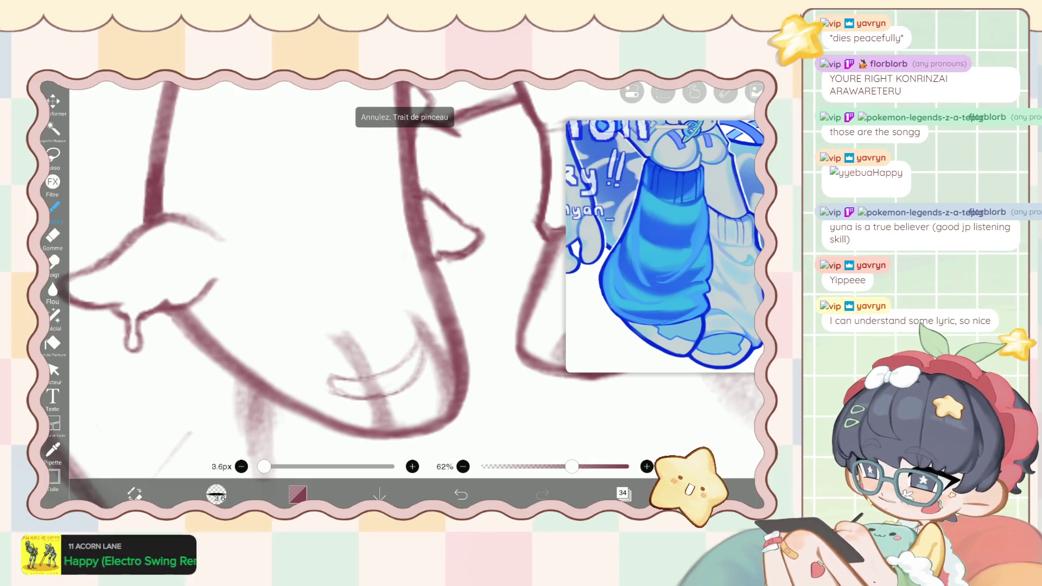
scroll(347, 282, up, 5)
drag(426, 274, 407, 377)
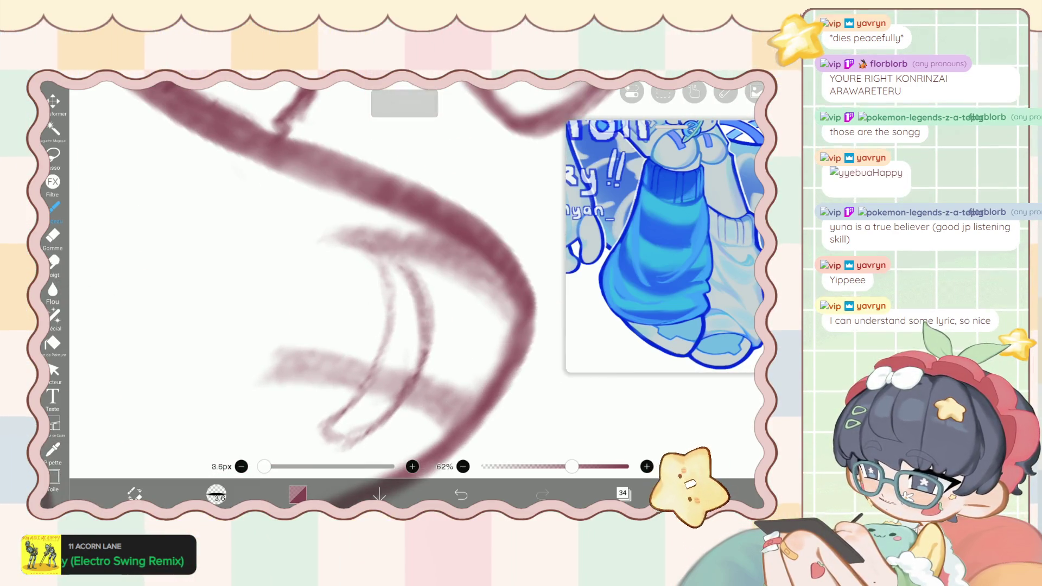
click(52, 235)
mouse_move(418, 269)
mouse_down()
mouse_move(431, 350)
mouse_move(396, 376)
mouse_up()
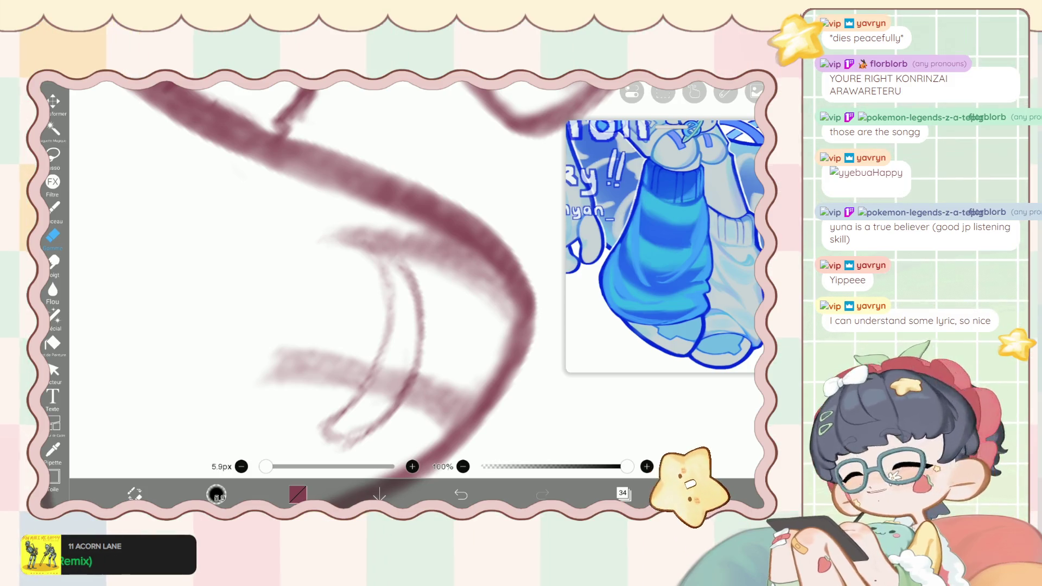
Draw a small curl beside the leg crease.
click(53, 208)
scroll(325, 271, down, 3)
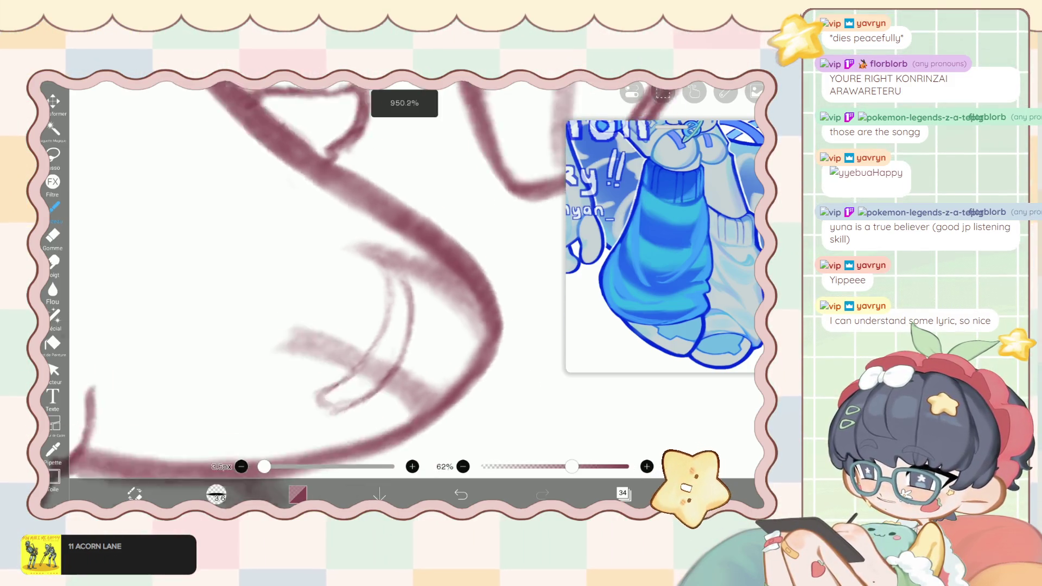
scroll(325, 272, up, 1)
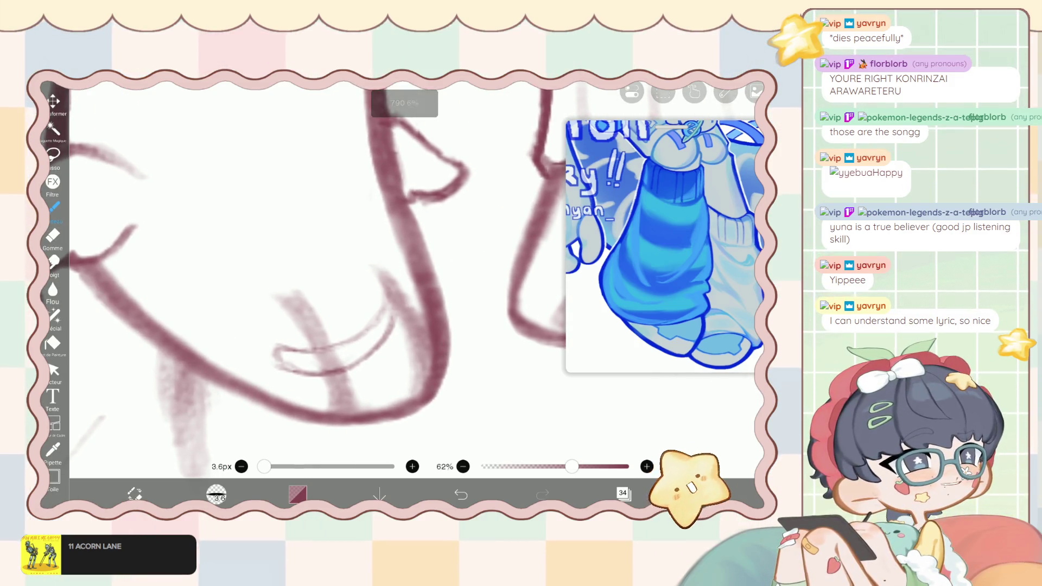
scroll(326, 271, up, 1)
drag(344, 281, 331, 292)
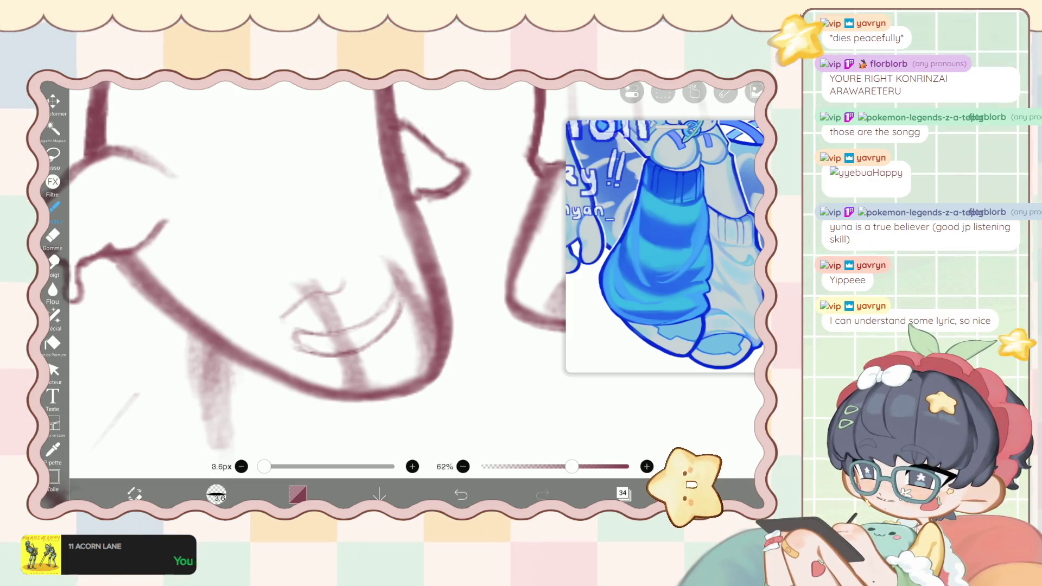
Start repositioning the layer's lines with the Transform tool (Ctrl+T).
key(e)
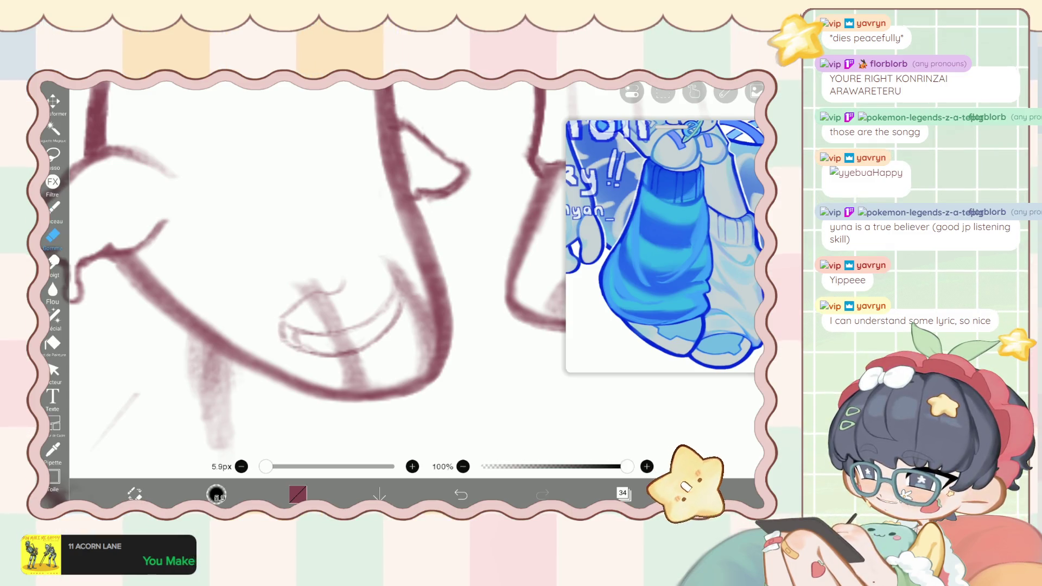
key(b)
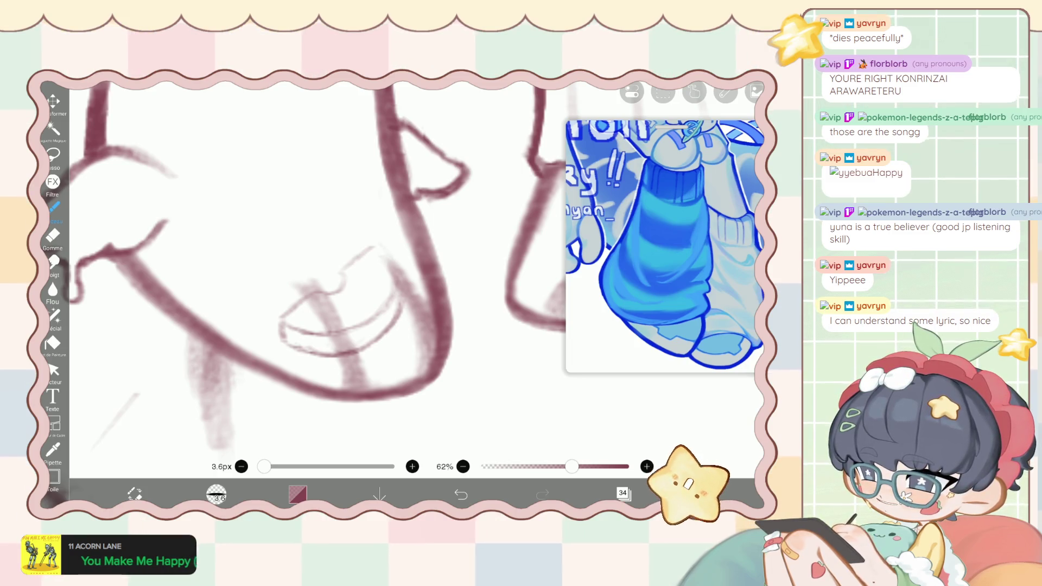
key(ctrl+t)
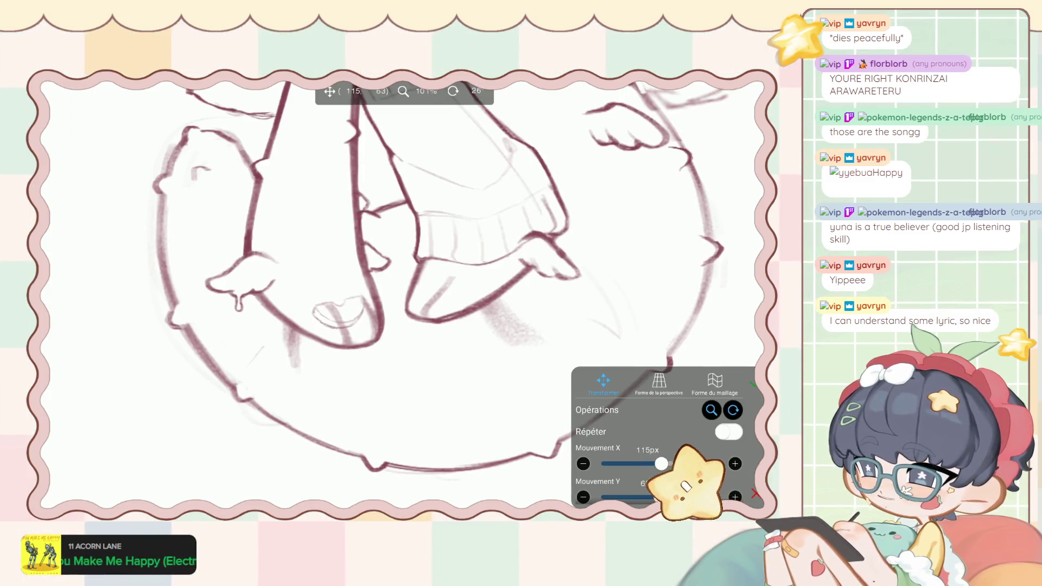
Undo and redo the layer move while zoomed out, comparing the sketch's sizes.
key(Return)
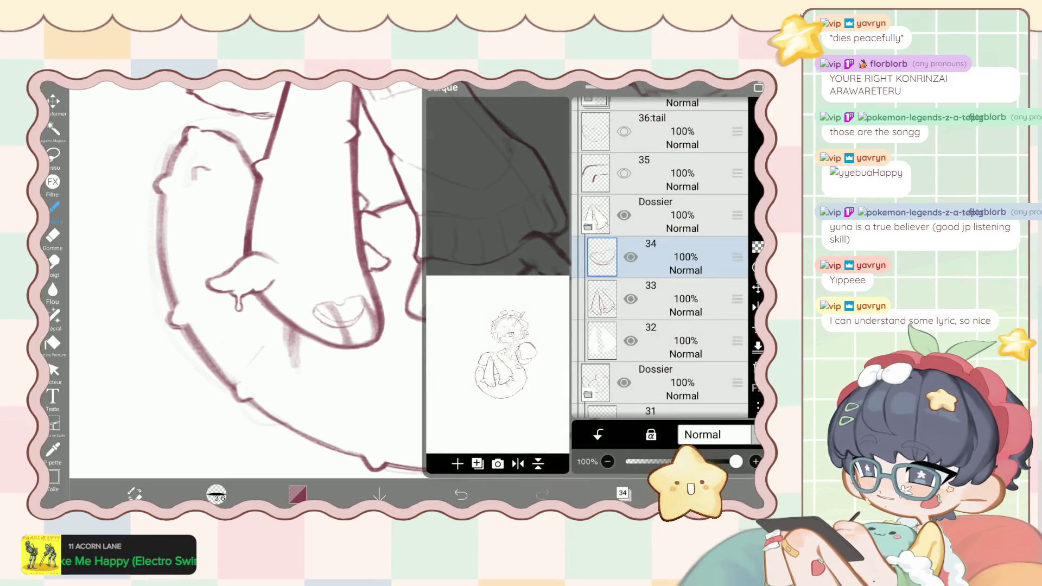
key(ctrl+z)
key(Escape)
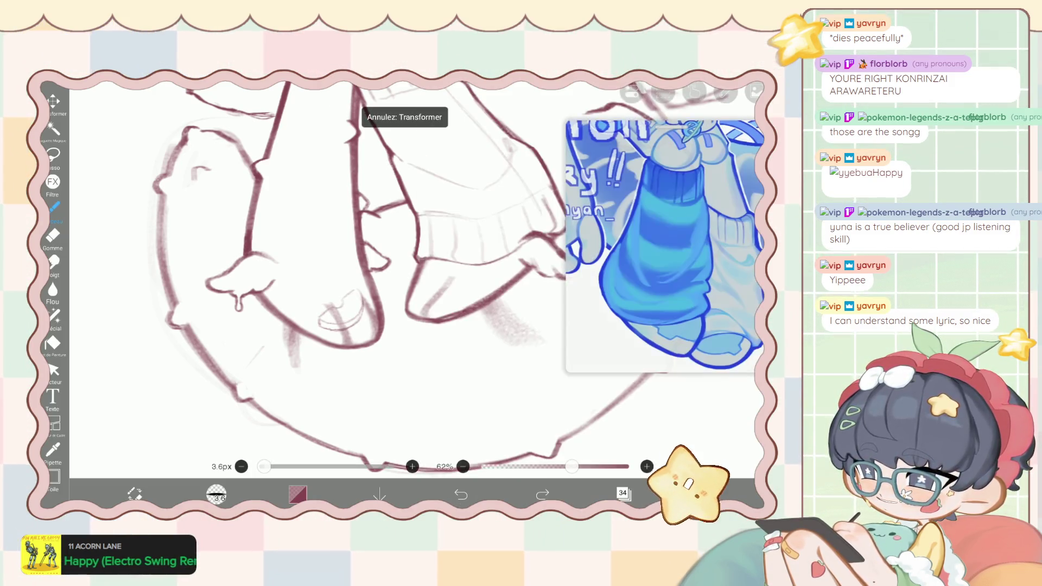
scroll(380, 272, down, 5)
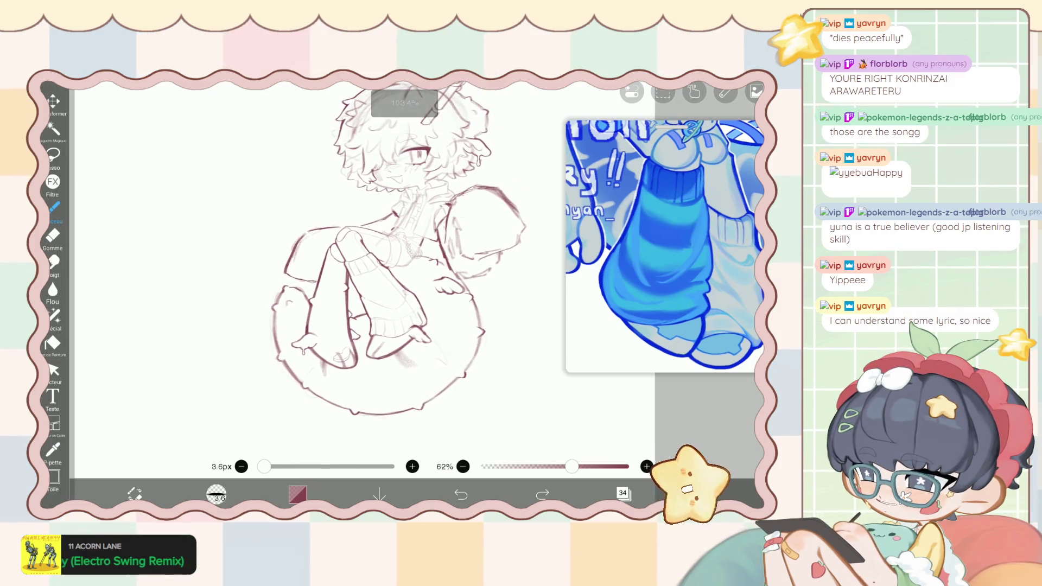
key(ctrl+y)
click(622, 493)
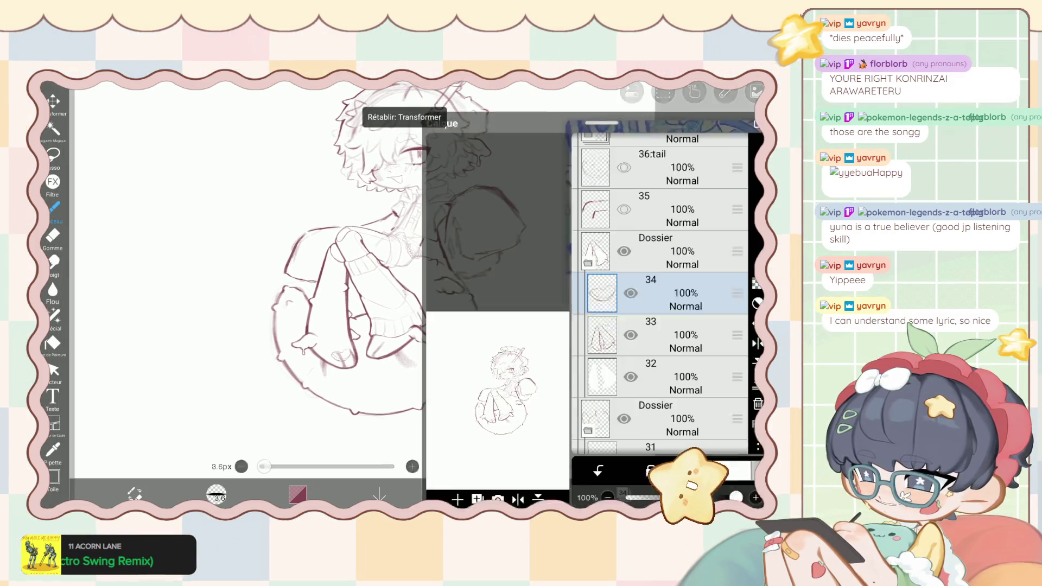
Reapply the transform to compare, then undo it to keep the smaller sketch.
key(ctrl+t)
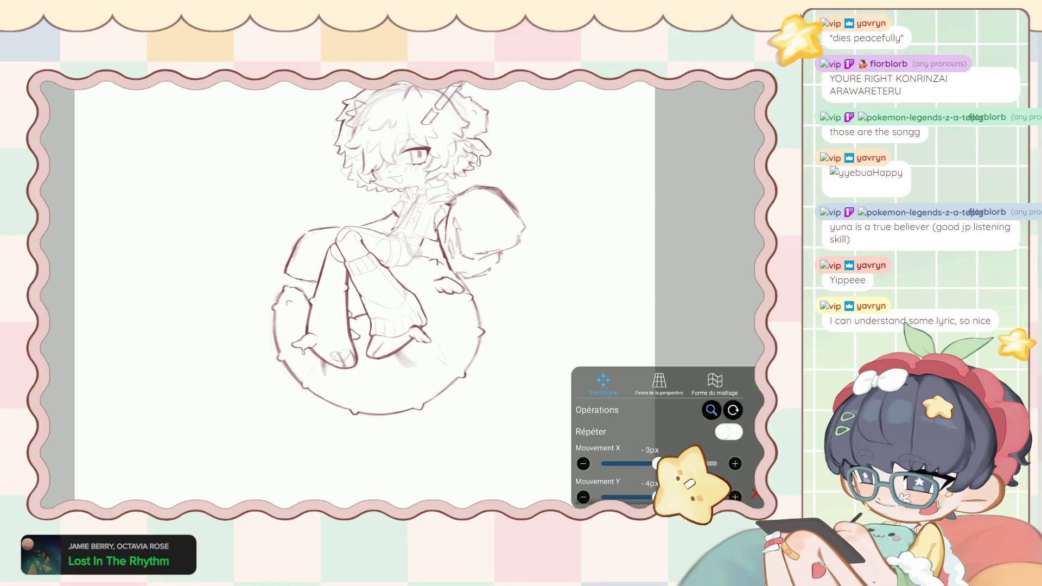
key(Return)
key(ctrl+y)
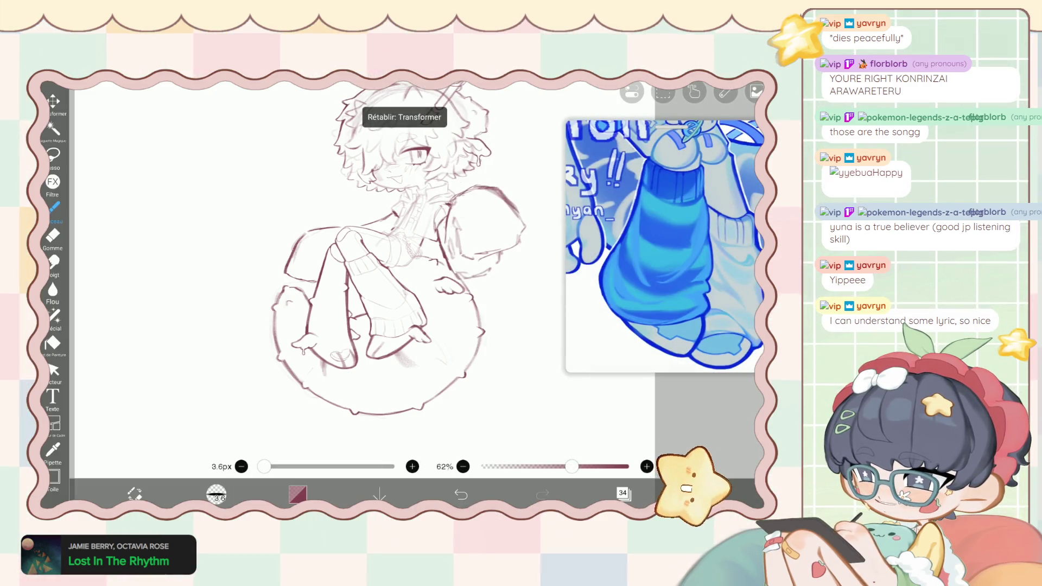
key(ctrl+y)
key(ctrl+y)
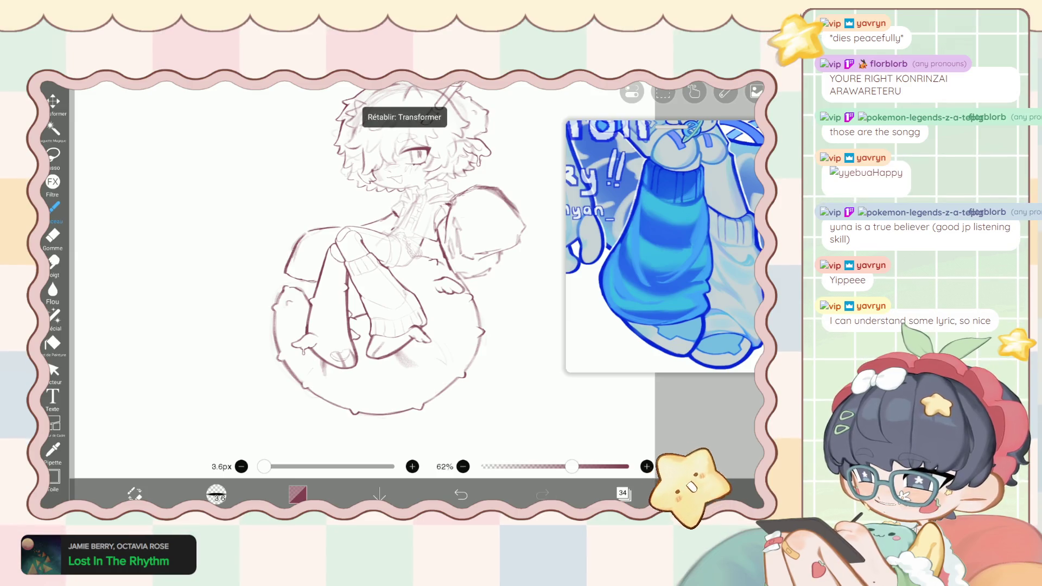
key(ctrl+z)
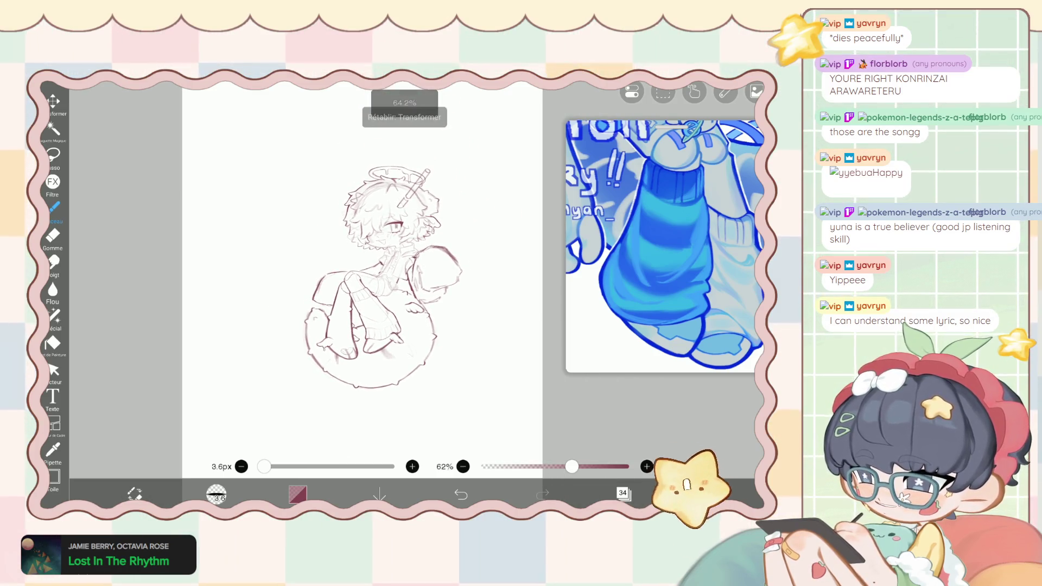
click(623, 493)
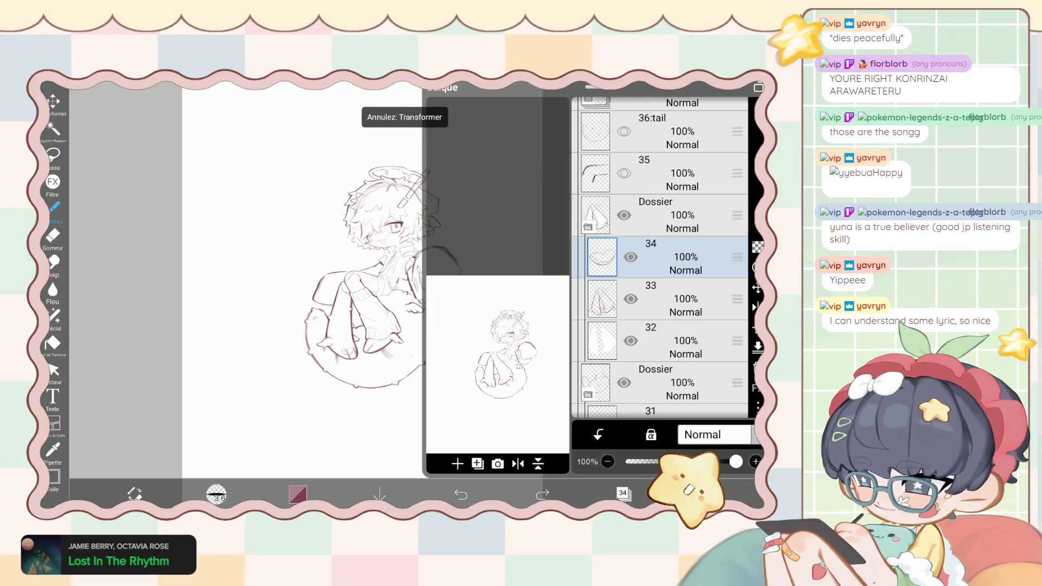
Select layer 33 and switch to the Eraser, zooming in on the tail's open mouth.
click(651, 299)
click(623, 494)
scroll(379, 272, up, 5)
click(53, 235)
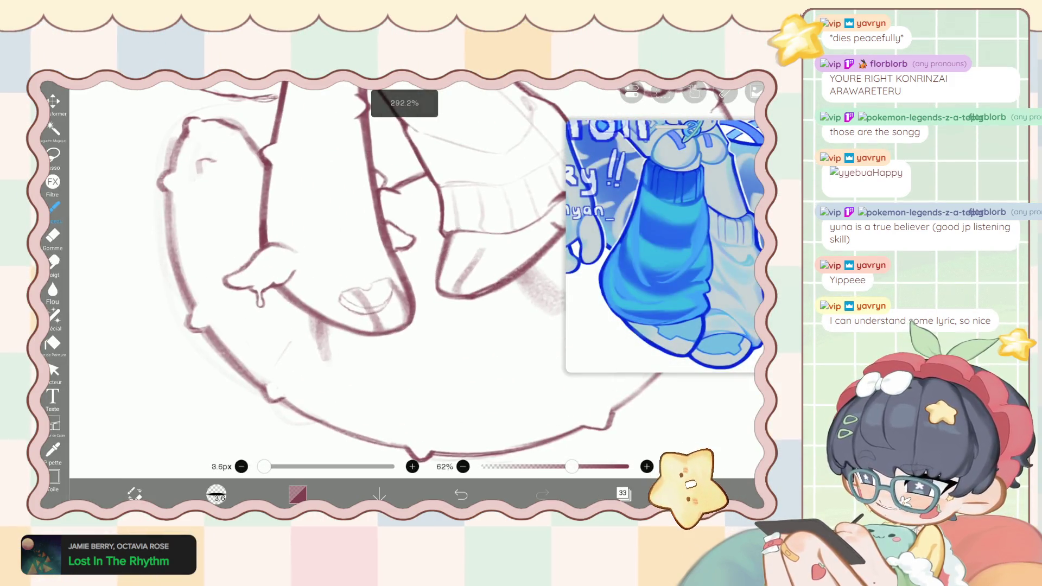
scroll(412, 271, up, 1)
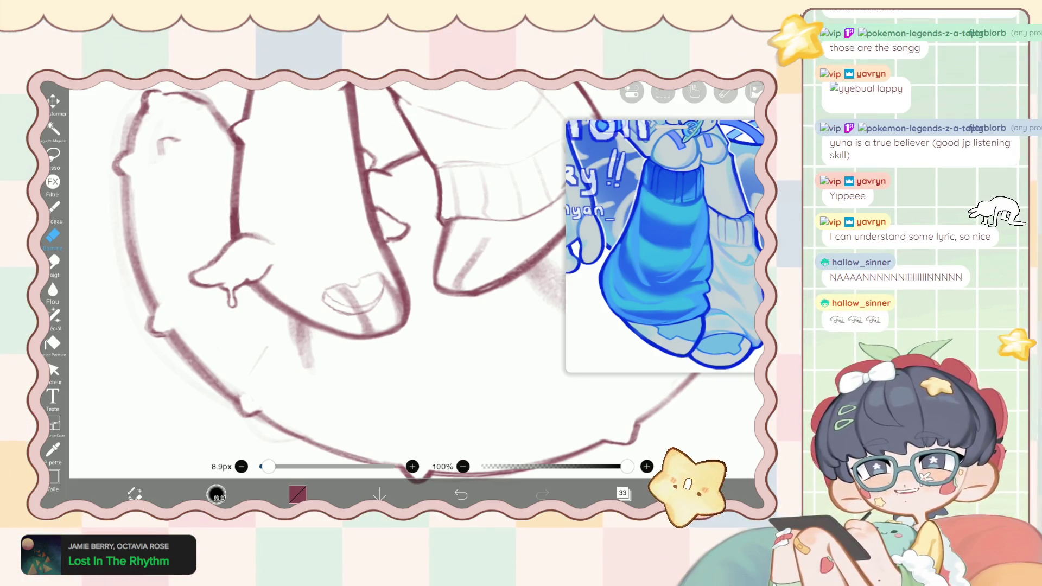
scroll(395, 282, up, 4)
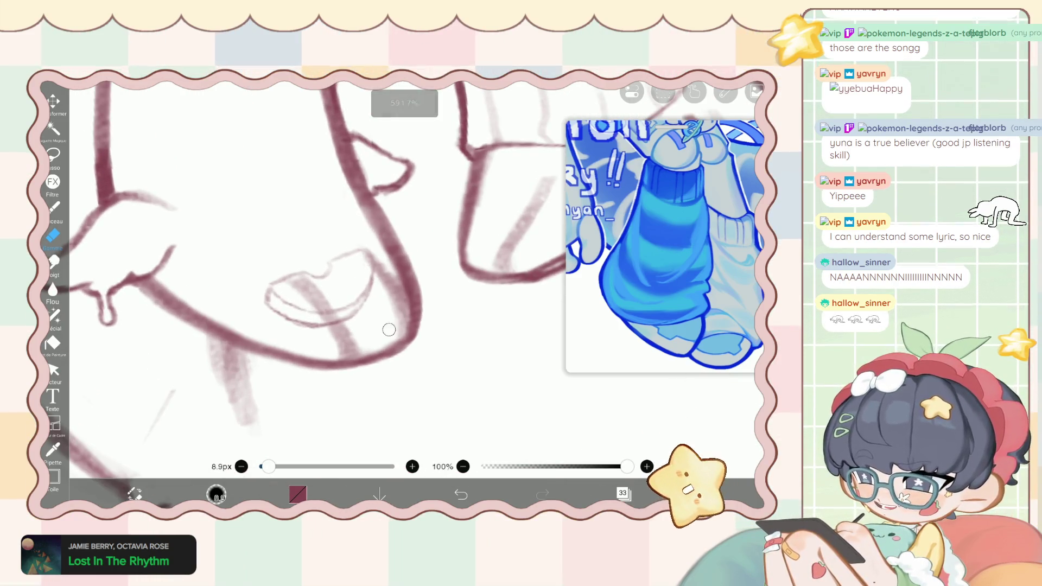
scroll(348, 271, up, 2)
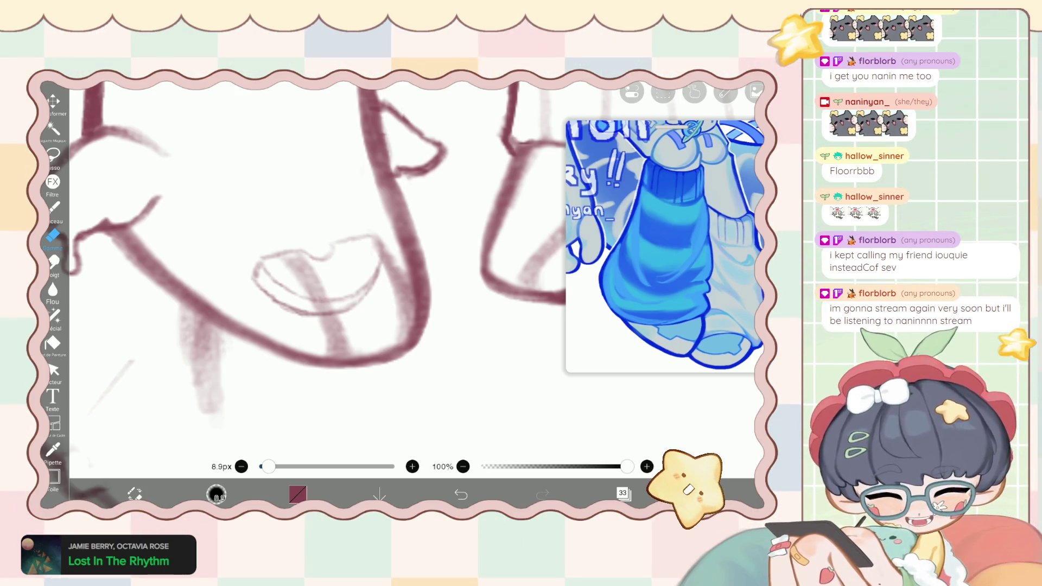
Zoom closer on the tail's mouth sketch and reopen the layer list.
scroll(325, 260, up, 3)
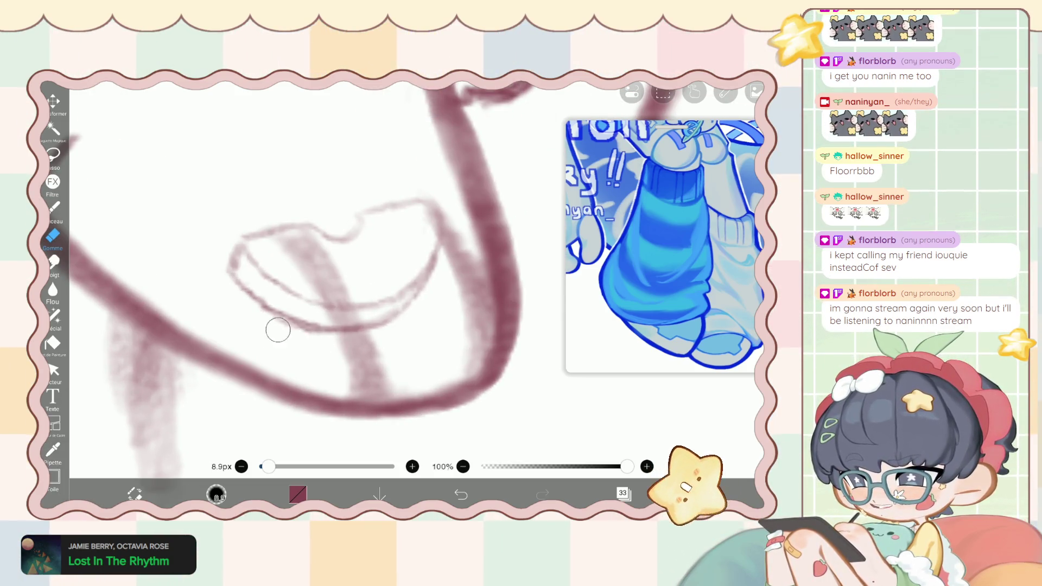
click(622, 494)
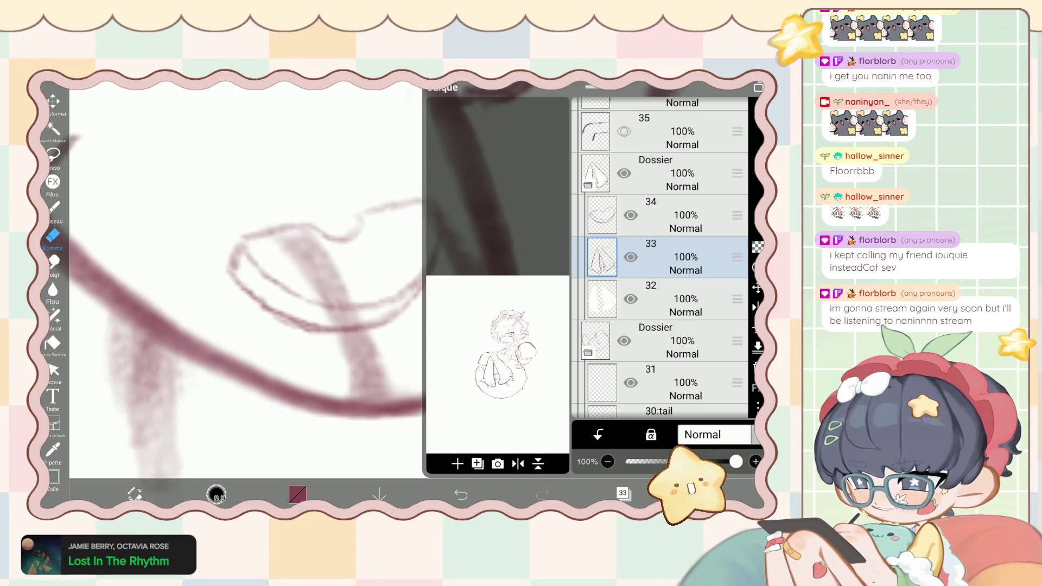
Make layer 34 active and resume drawing with the 3.6px maroon brush.
click(667, 215)
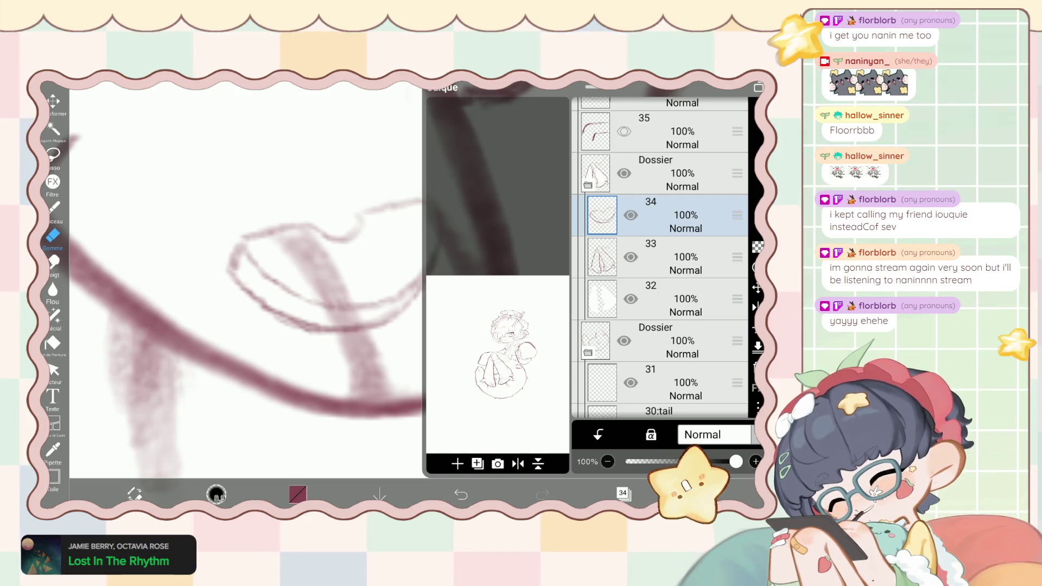
click(624, 493)
click(53, 206)
scroll(314, 271, up, 3)
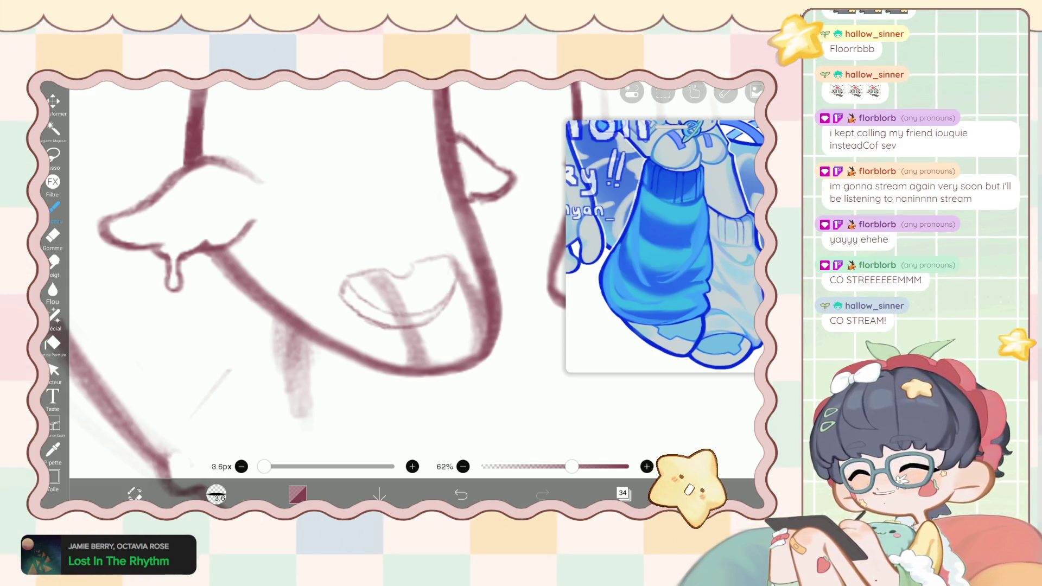
Ink a thin curve above the tail's open mouth, undo misfit strokes, then zoom out.
scroll(326, 272, up, 3)
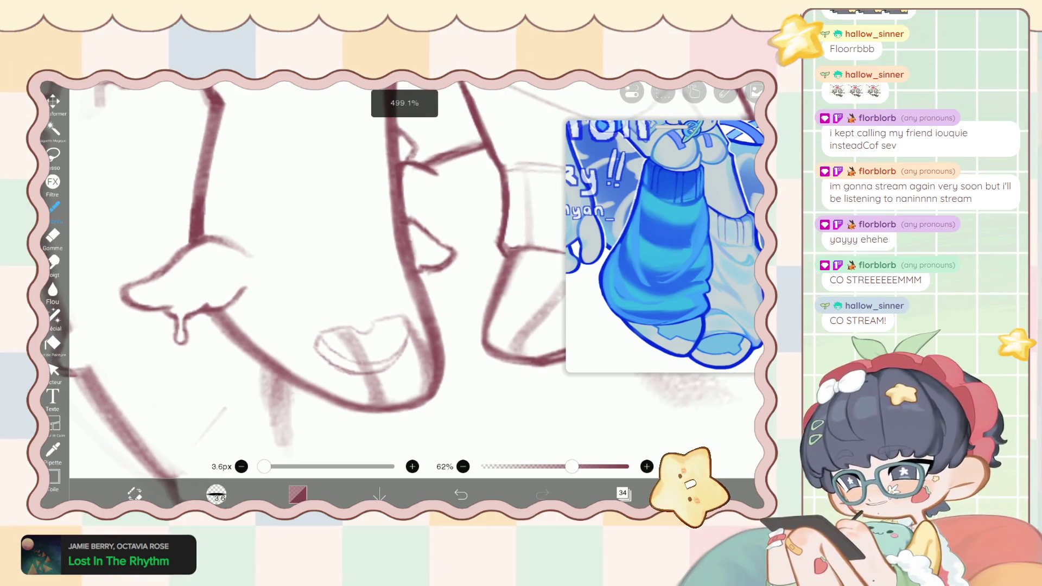
scroll(326, 271, up, 3)
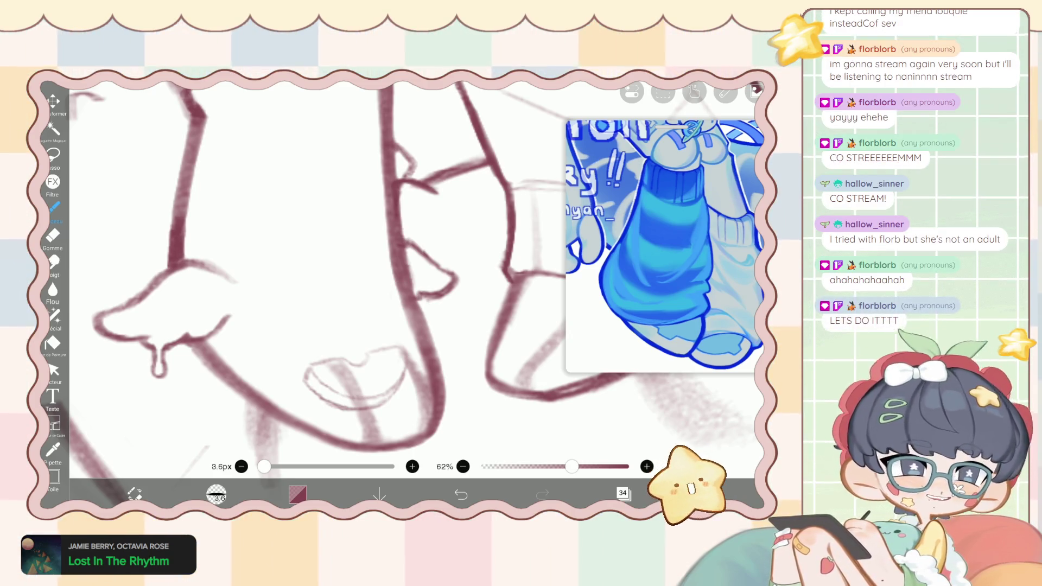
scroll(325, 271, up, 3)
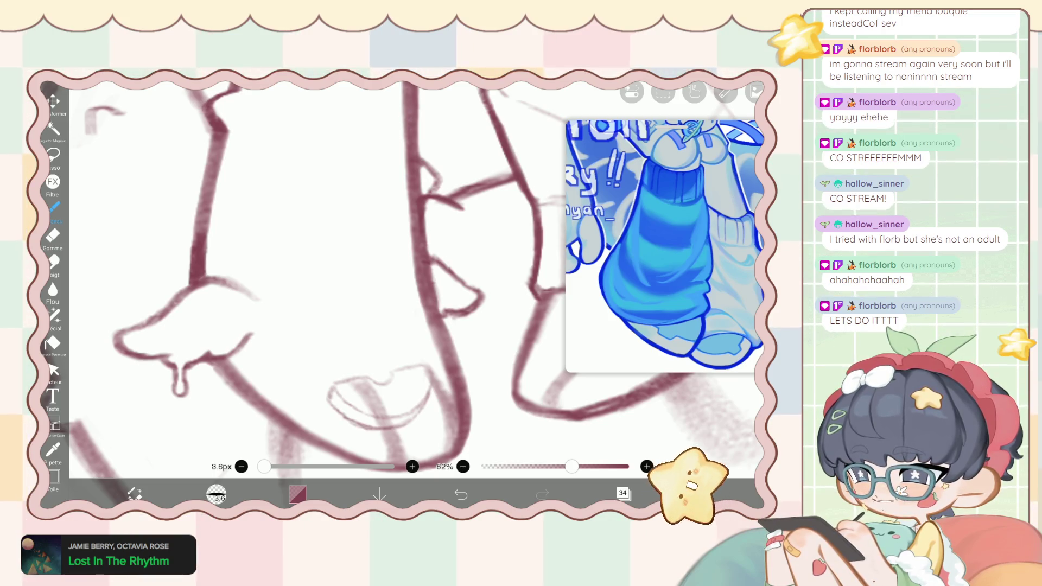
key(ctrl+z)
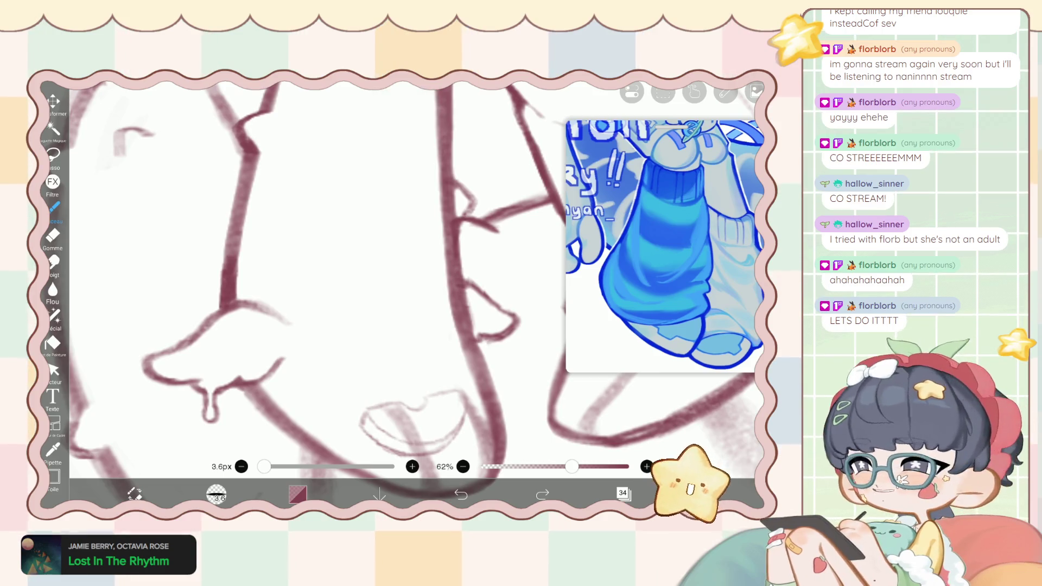
drag(383, 250, 433, 341)
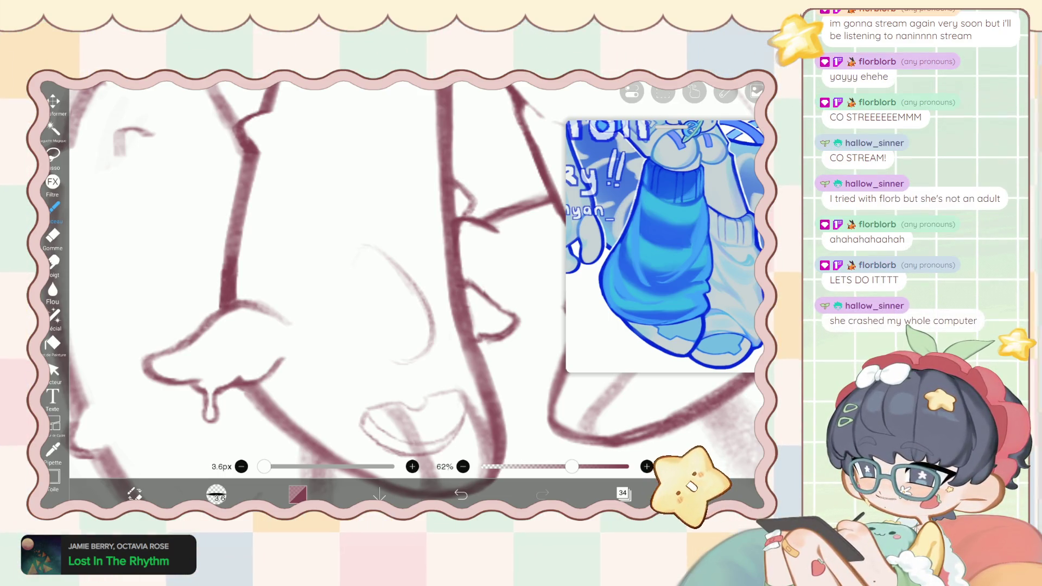
key(ctrl+z)
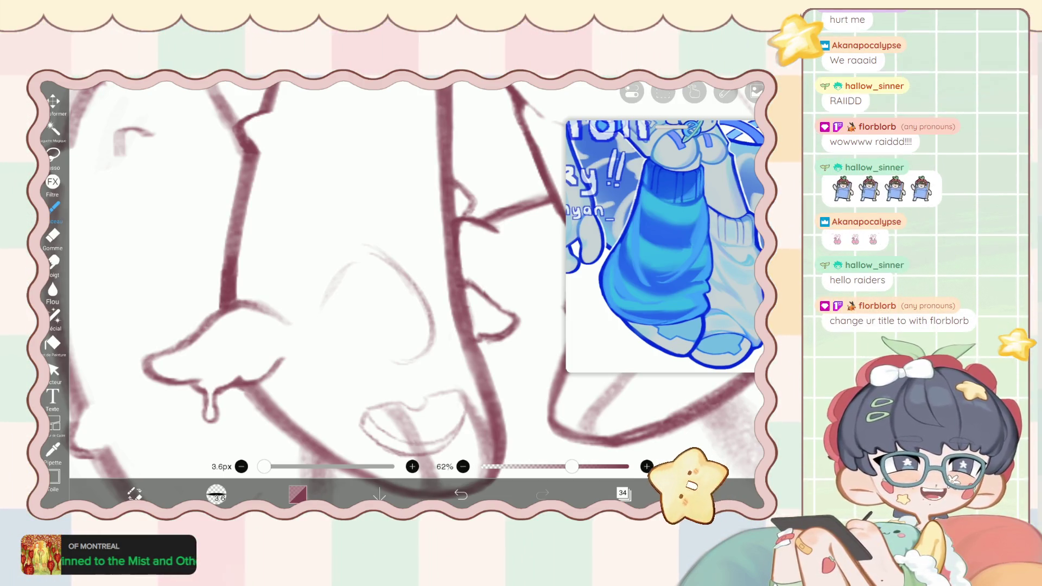
scroll(412, 287, down, 3)
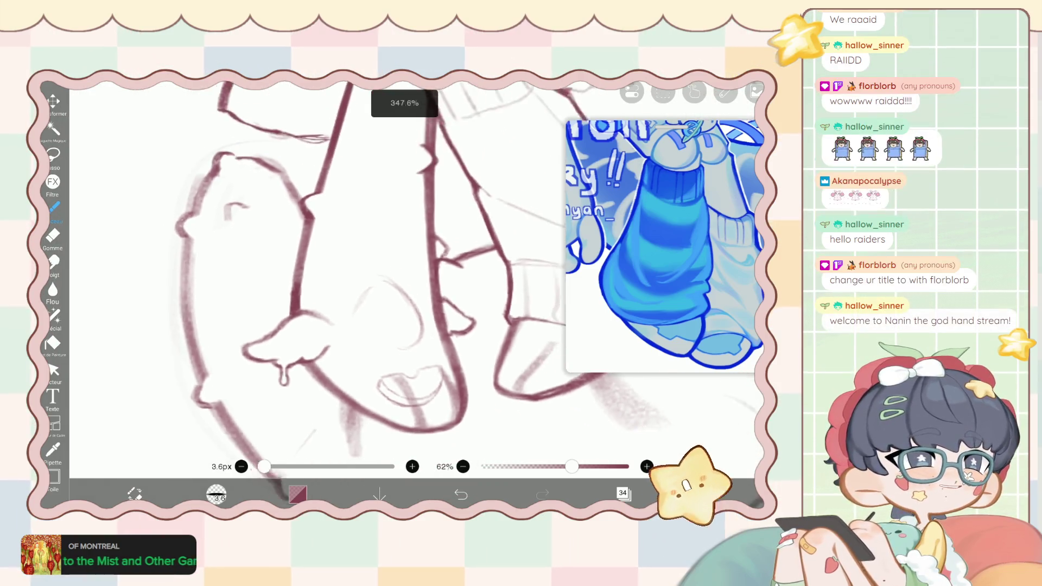
scroll(412, 272, down, 3)
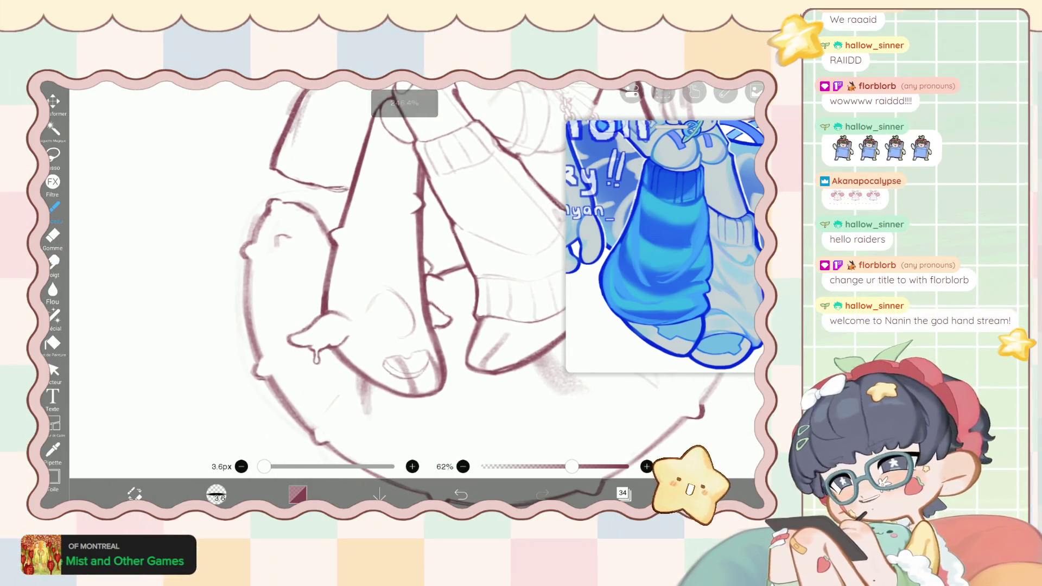
scroll(413, 271, down, 2)
scroll(413, 271, down, 2)
scroll(413, 271, down, 2)
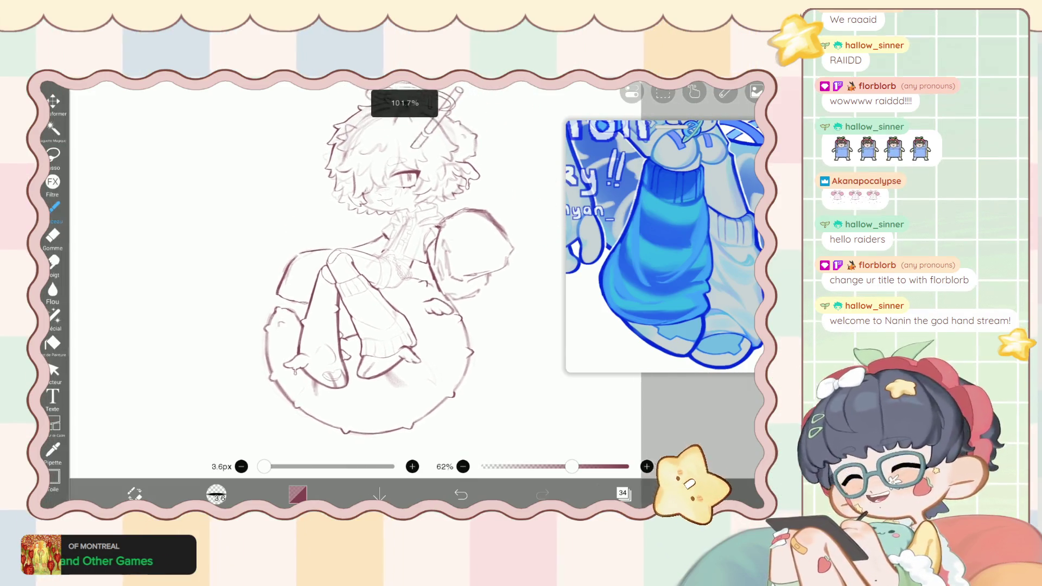
scroll(380, 288, down, 1)
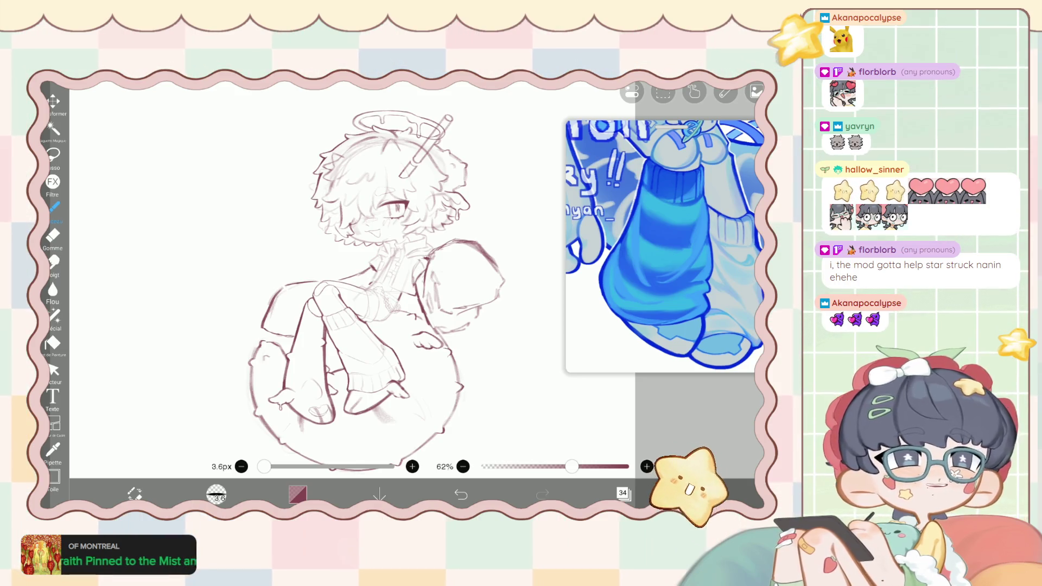
Zoom and pan to review the layer 34 lineart, then check the layer list.
scroll(375, 277, up, 3)
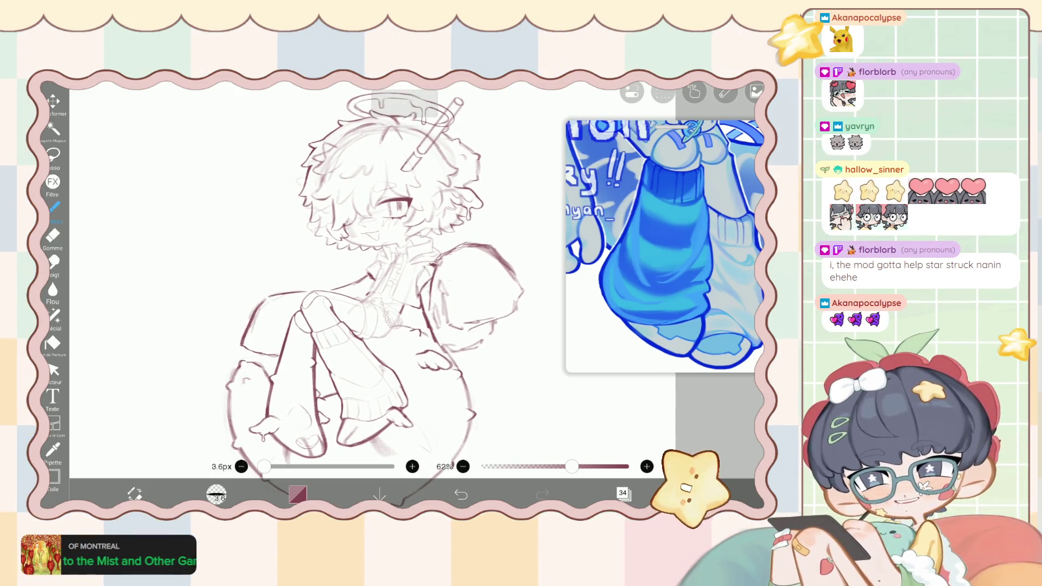
scroll(375, 276, down, 1)
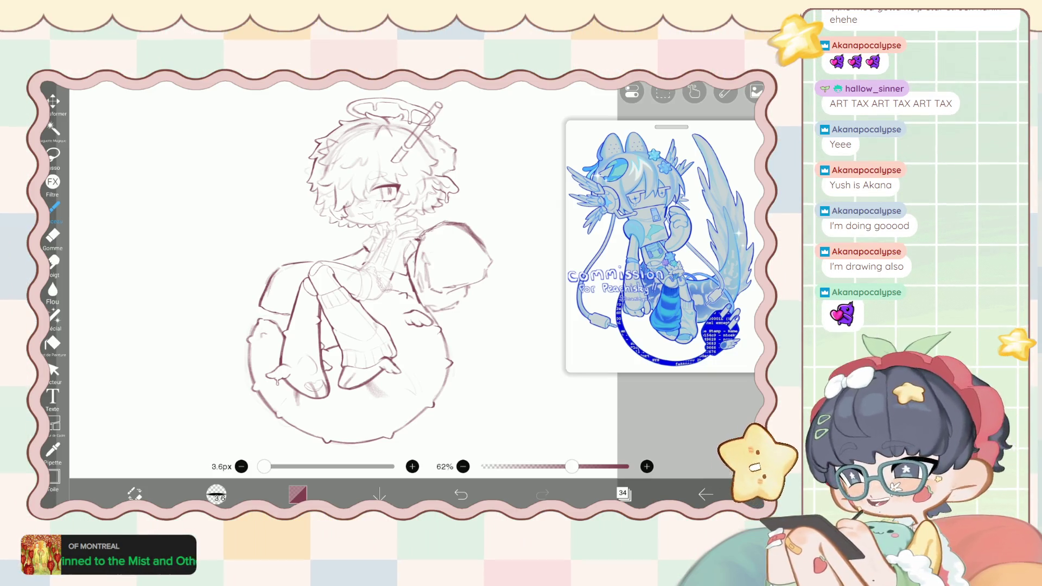
scroll(380, 266, up, 1)
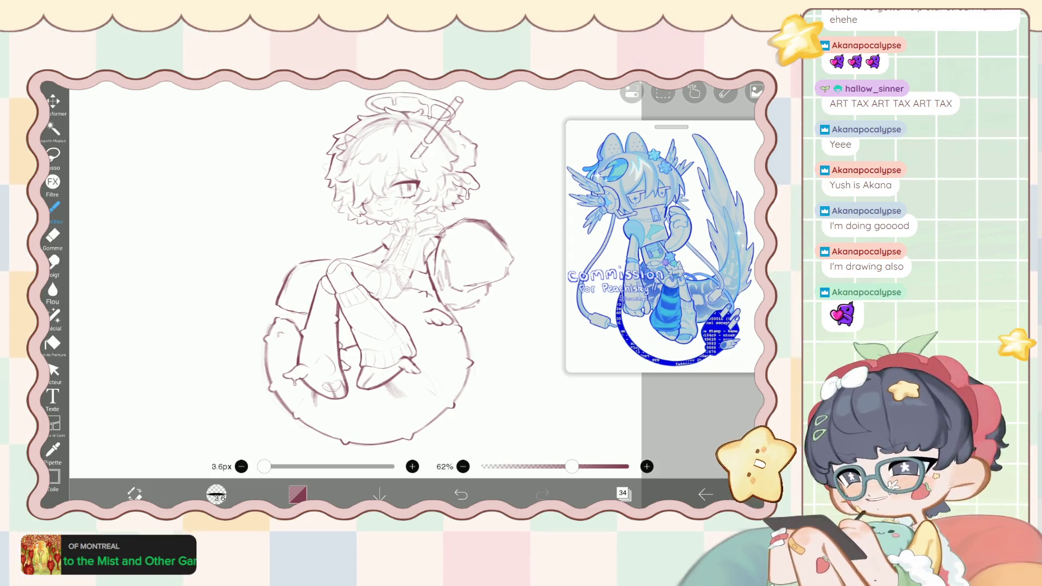
scroll(380, 271, down, 1)
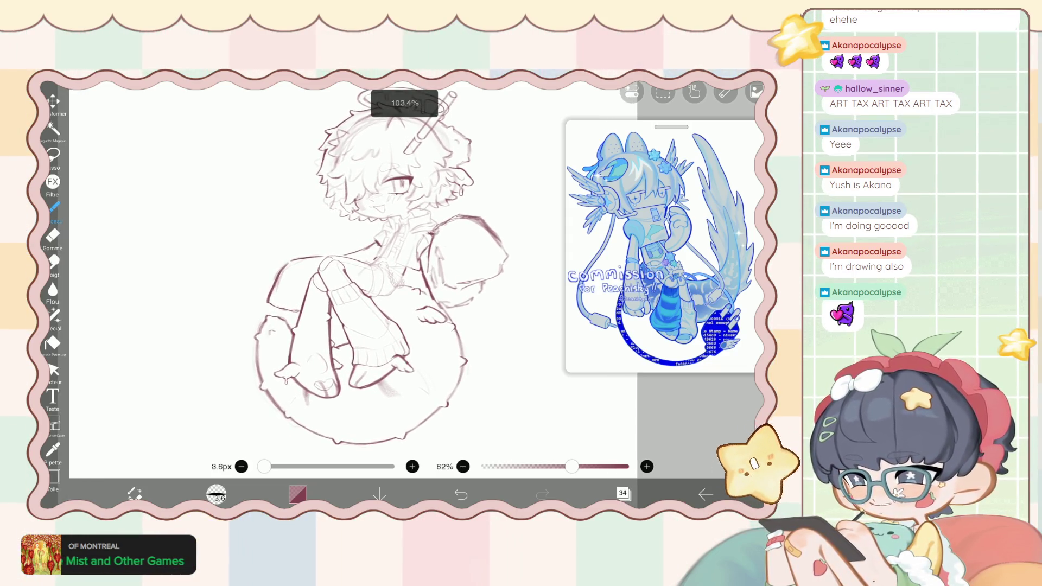
click(623, 492)
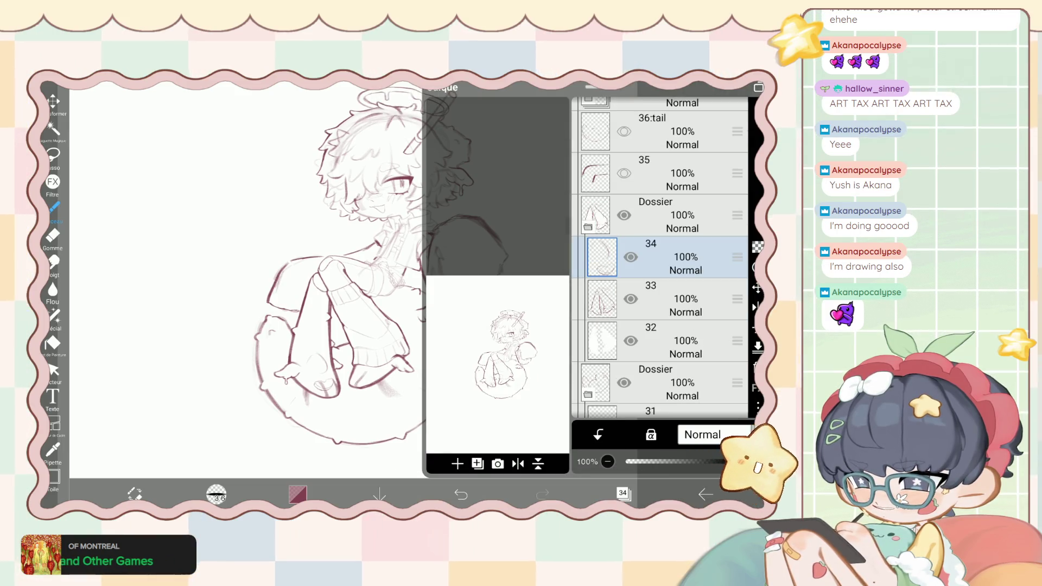
Briefly try Liquify, return to the brush and zoom in on the heart-shaped nose loop.
click(135, 493)
scroll(379, 271, up, 5)
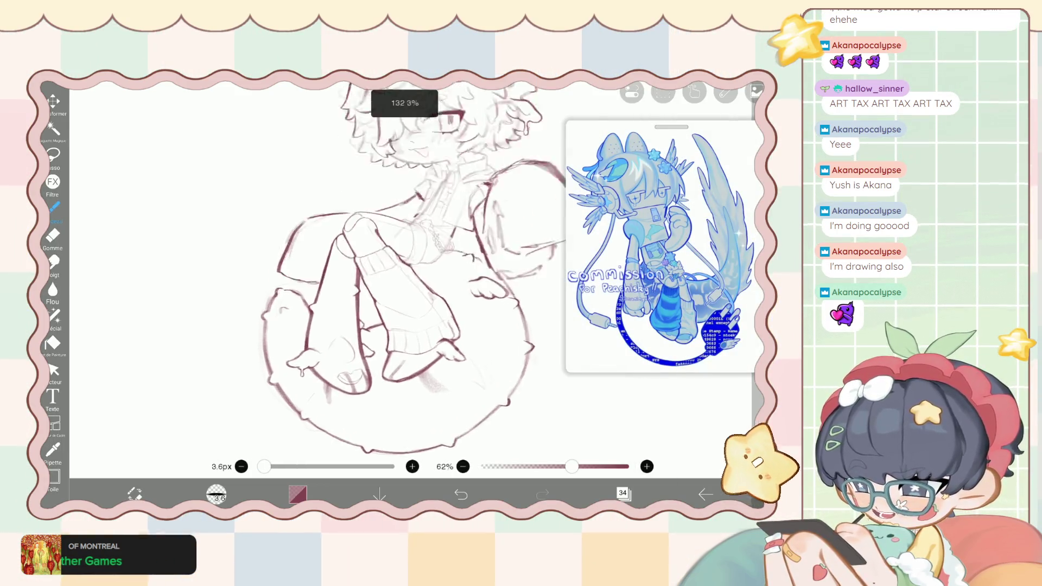
scroll(380, 272, up, 3)
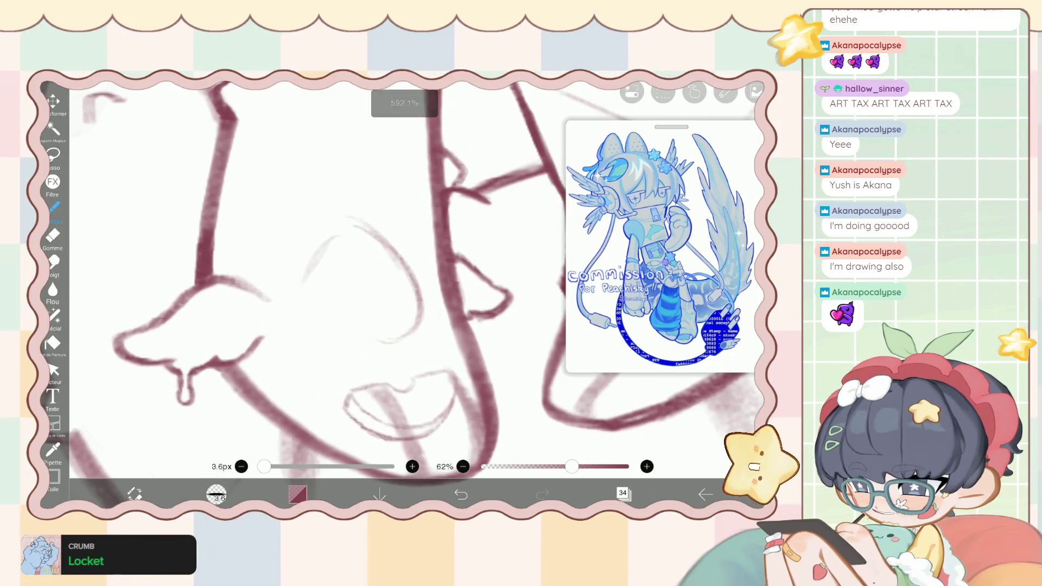
click(53, 314)
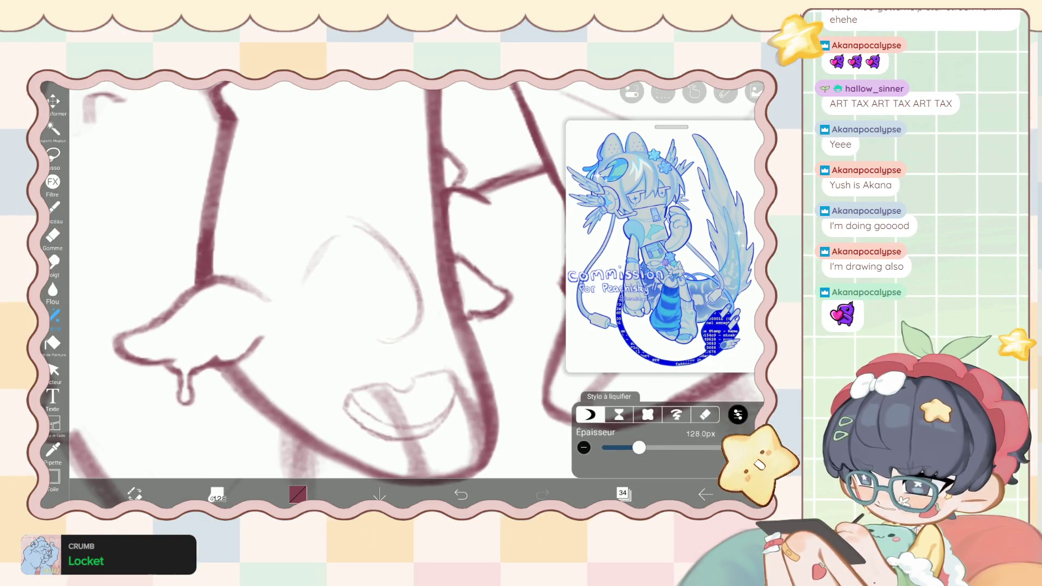
click(53, 207)
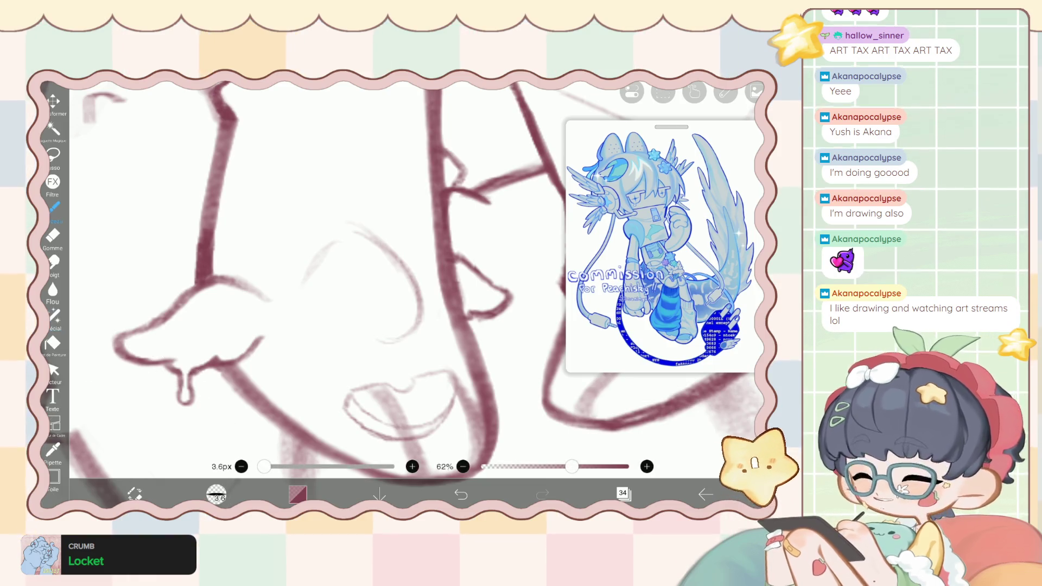
scroll(380, 272, up, 1)
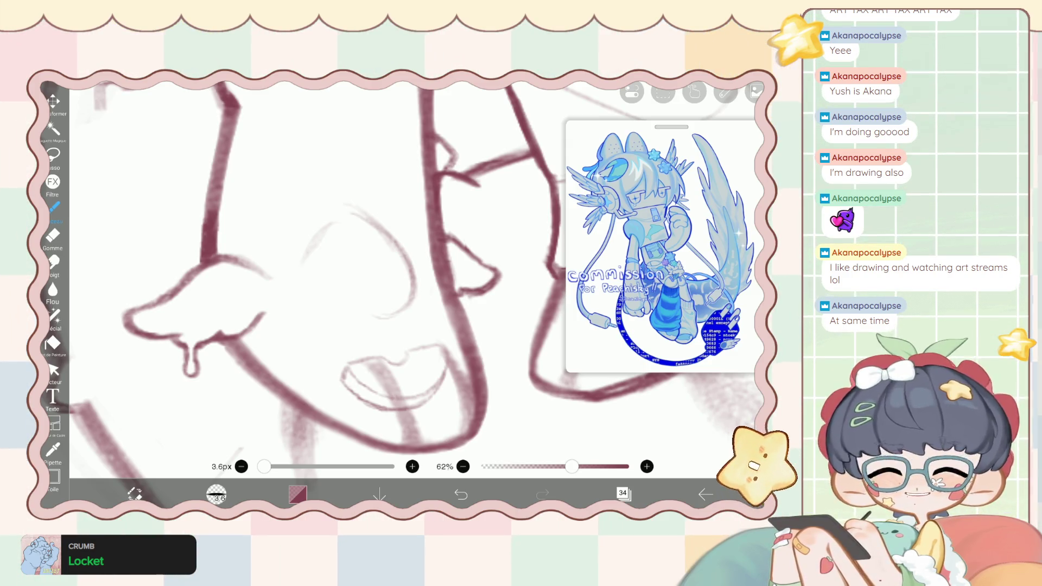
scroll(380, 271, up, 3)
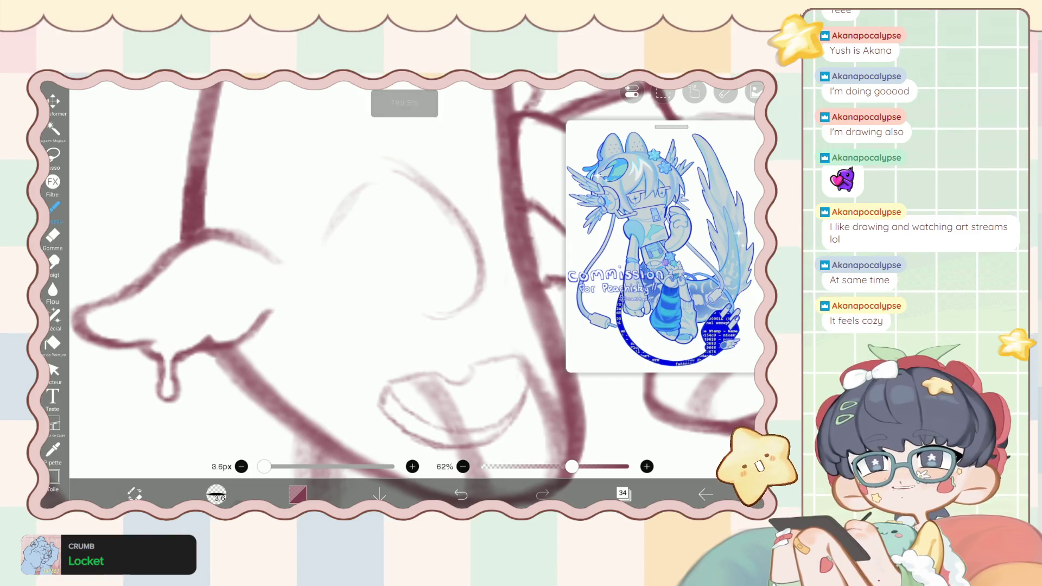
scroll(380, 272, up, 1)
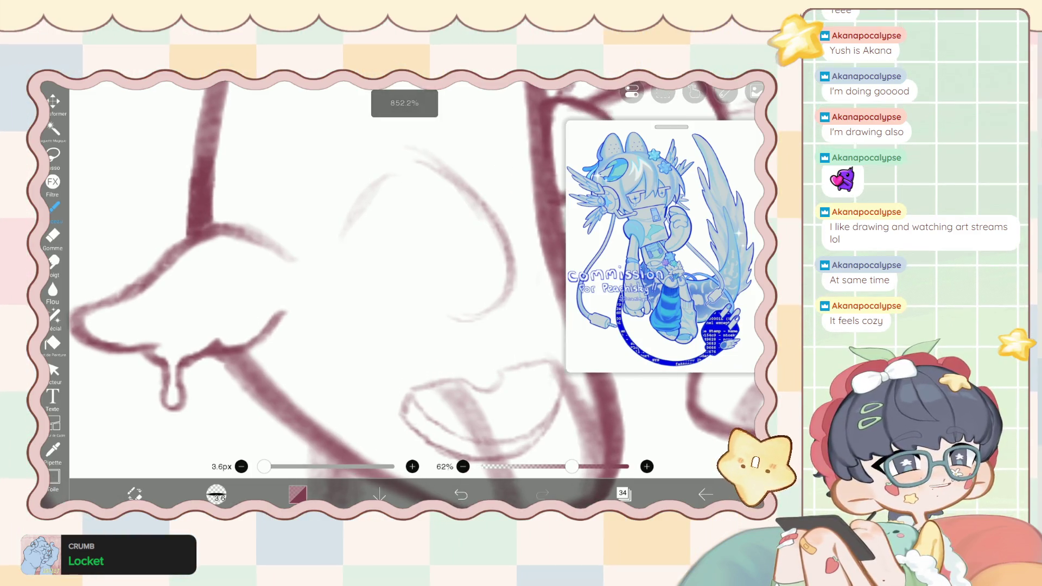
scroll(380, 272, up, 1)
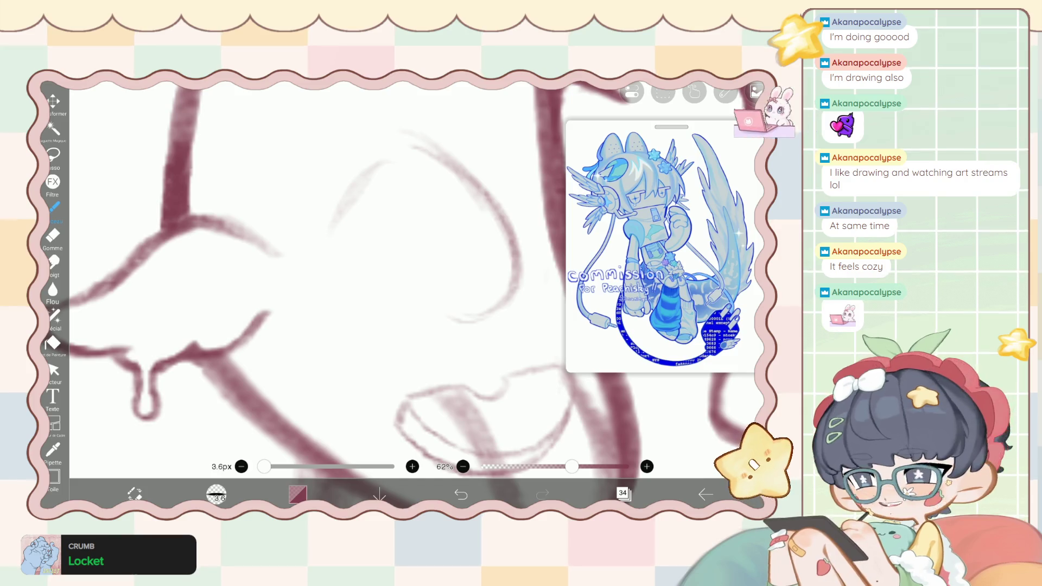
scroll(380, 271, up, 1)
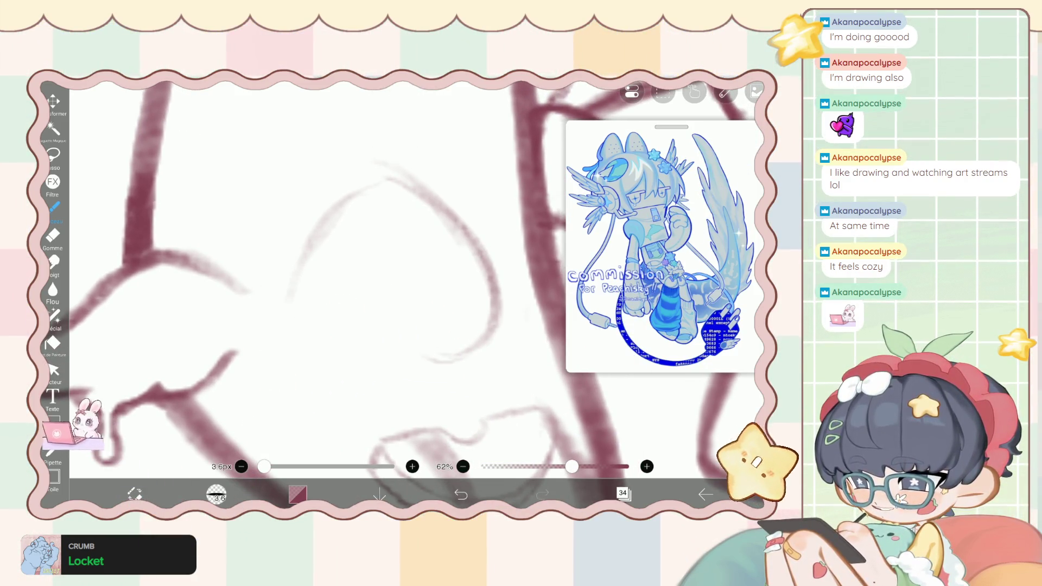
Retrace the heart loop's left side, bottom curve and right side in darker strokes.
drag(304, 244, 293, 352)
drag(298, 293, 304, 352)
mouse_move(299, 247)
mouse_down()
mouse_move(315, 347)
mouse_move(394, 361)
mouse_up()
mouse_move(293, 333)
mouse_down()
mouse_move(374, 366)
mouse_move(467, 353)
mouse_up()
mouse_move(401, 359)
mouse_down()
mouse_move(455, 359)
mouse_move(491, 321)
mouse_up()
drag(455, 355, 494, 298)
Strengthen the heart loop's bottom curve again and trace its top-right curve.
scroll(379, 272, down, 2)
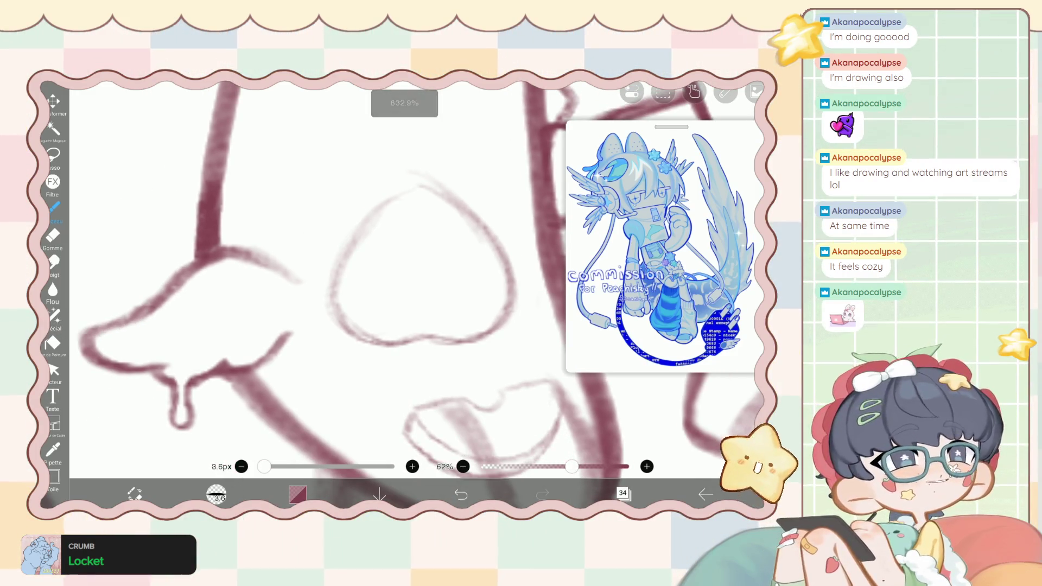
scroll(379, 272, down, 1)
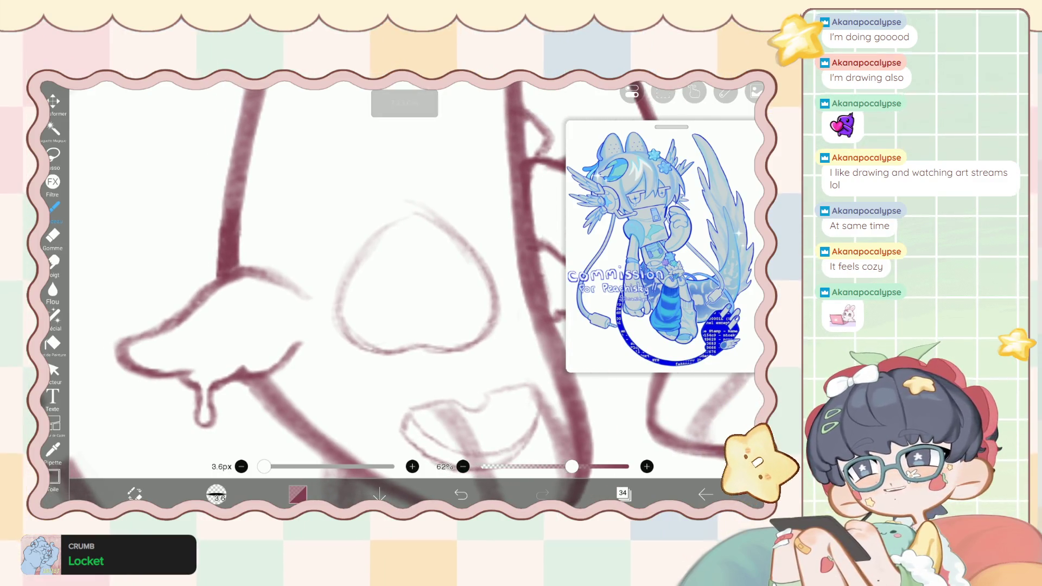
scroll(413, 271, up, 2)
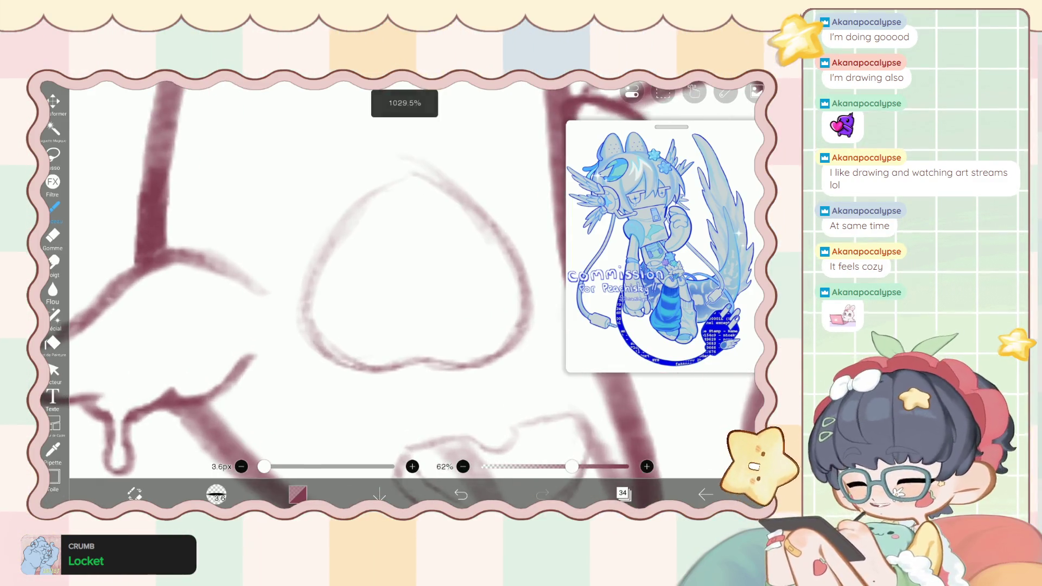
drag(452, 345, 391, 365)
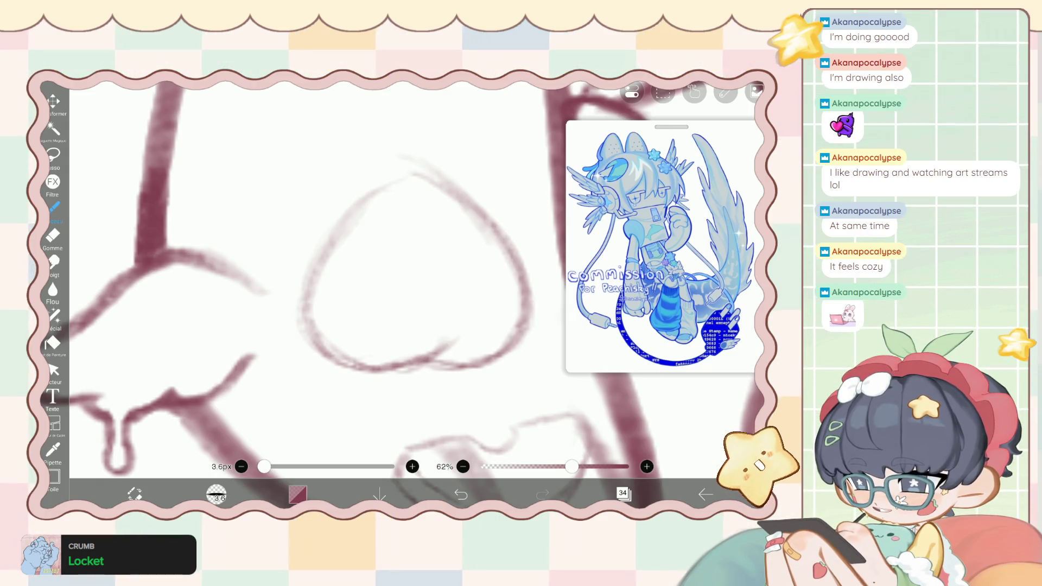
drag(447, 336, 399, 371)
scroll(380, 282, down, 2)
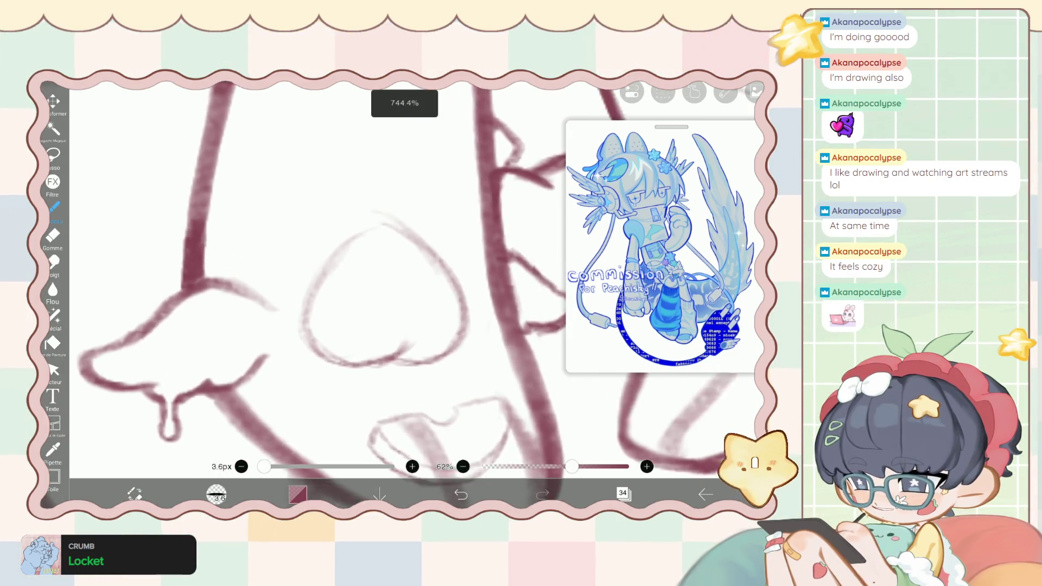
scroll(380, 293, up, 2)
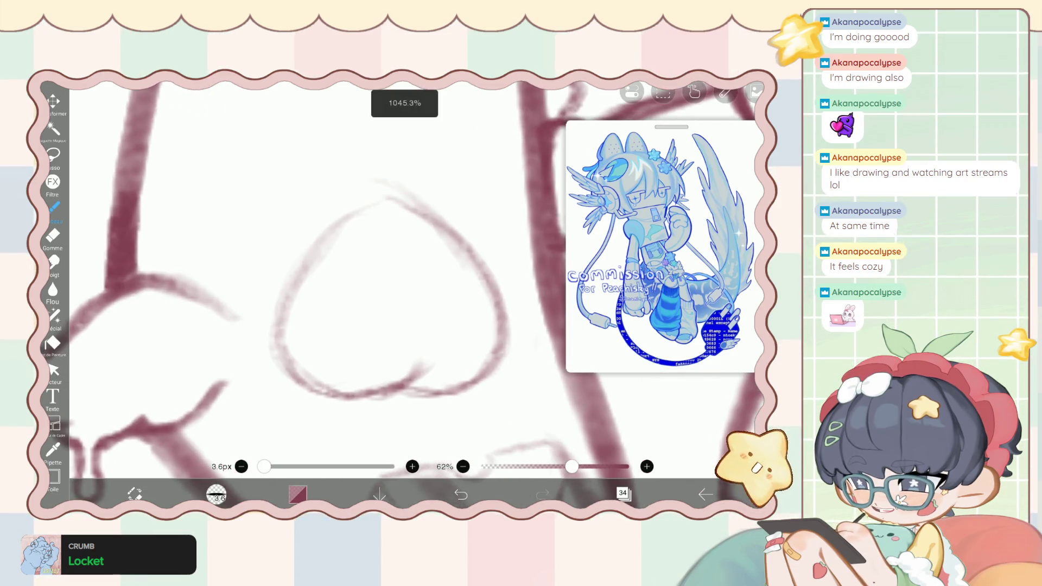
mouse_move(477, 258)
mouse_down()
mouse_move(388, 202)
mouse_move(358, 209)
mouse_move(314, 255)
mouse_up()
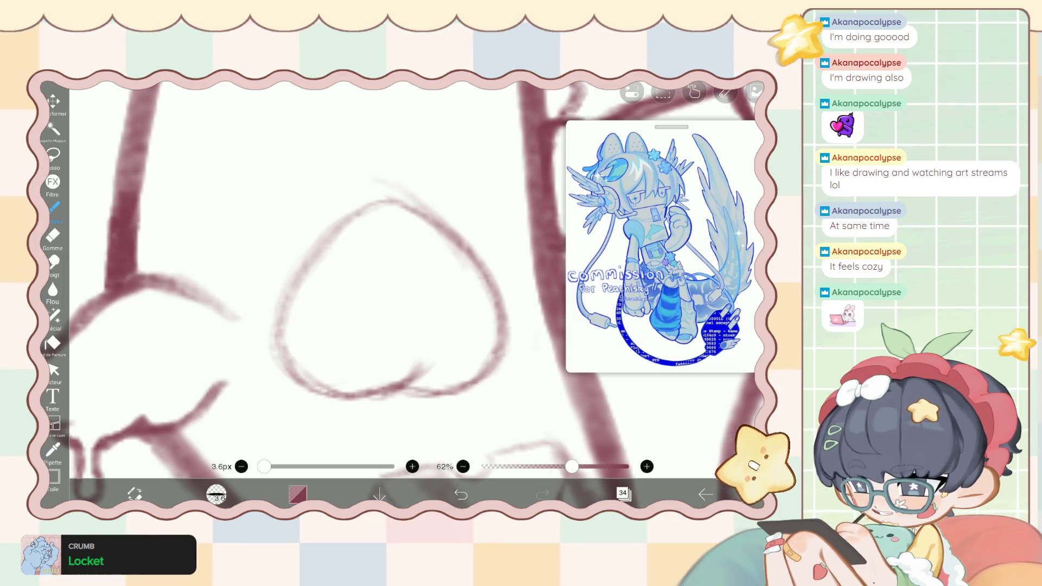
scroll(380, 293, down, 2)
Reduce the Liquify pen to 69px, try the Eraser, then return to the sketch brush.
click(54, 316)
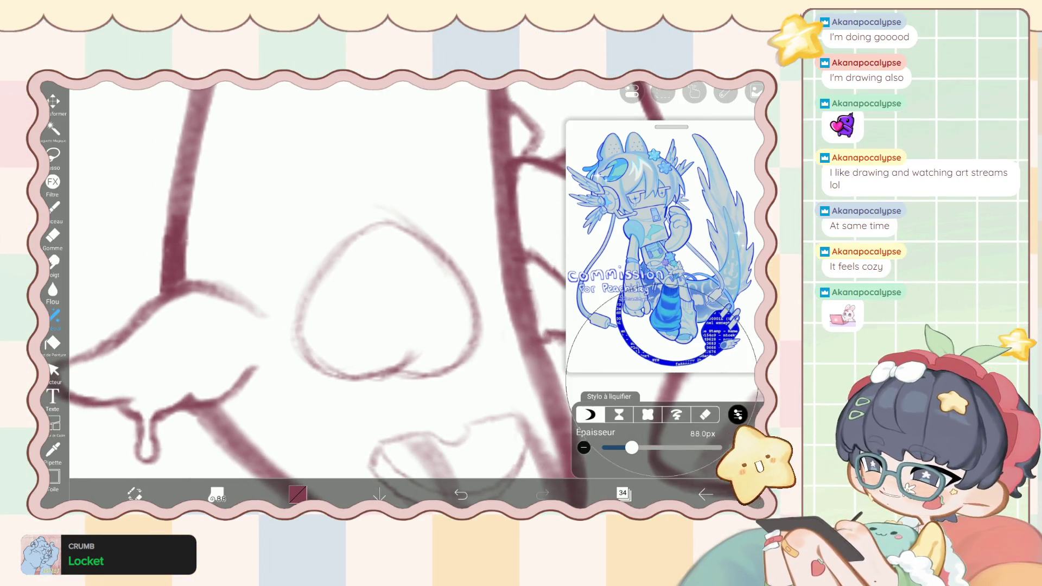
drag(631, 447, 628, 447)
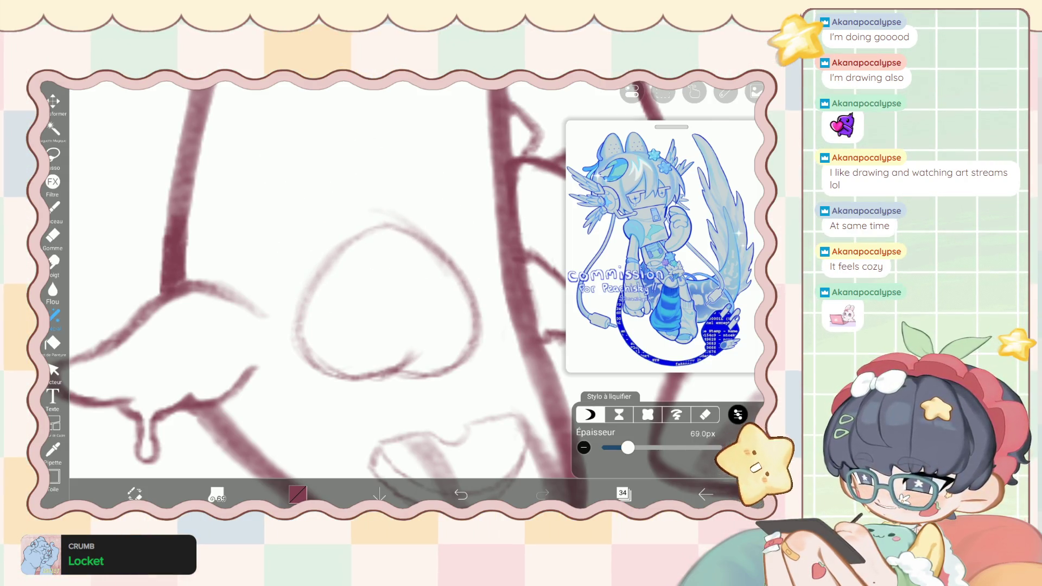
click(53, 235)
scroll(380, 293, up, 2)
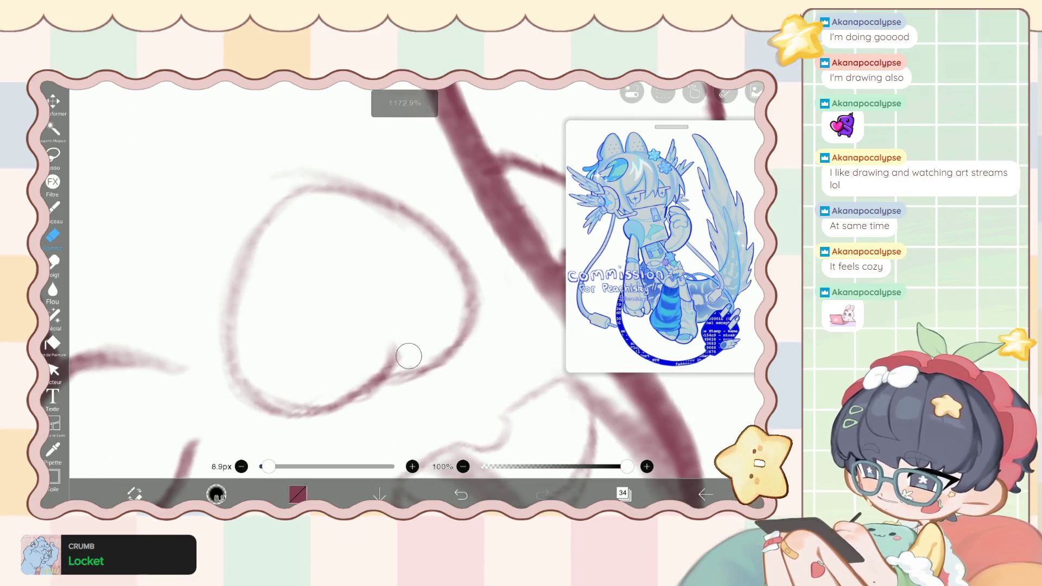
scroll(379, 293, down, 5)
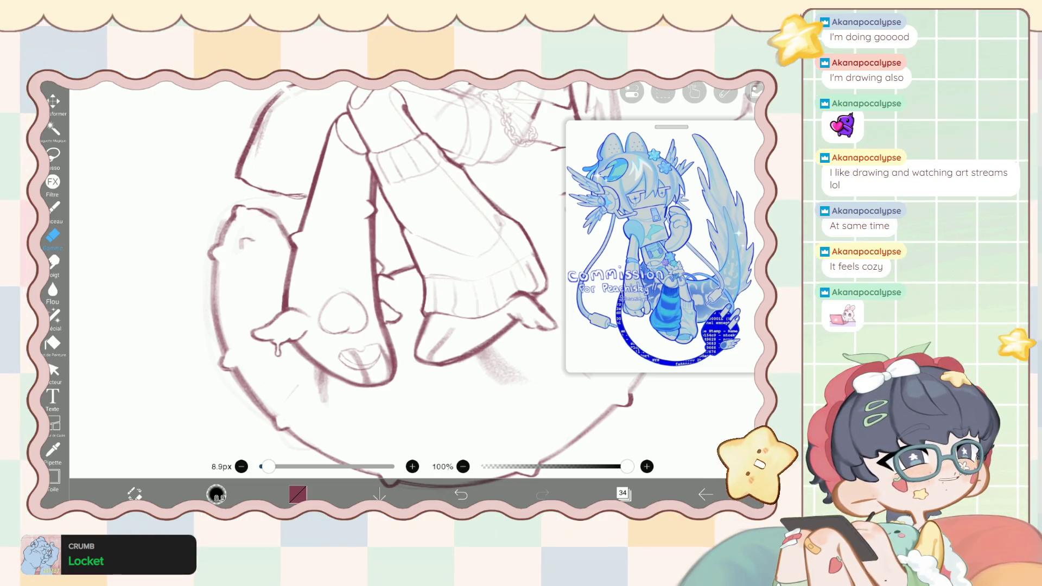
click(53, 208)
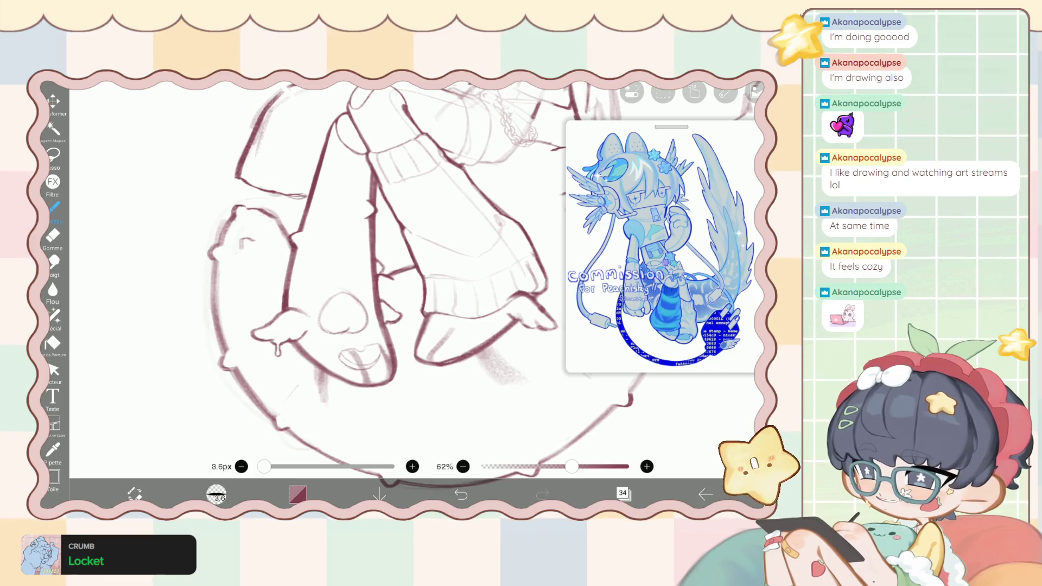
scroll(342, 334, up, 5)
key(e)
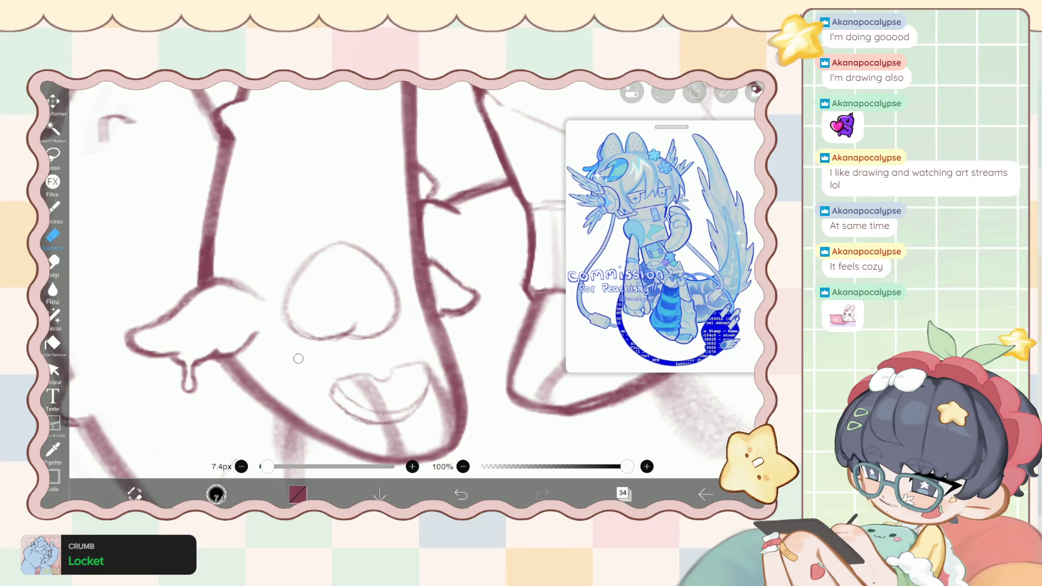
scroll(297, 355, up, 3)
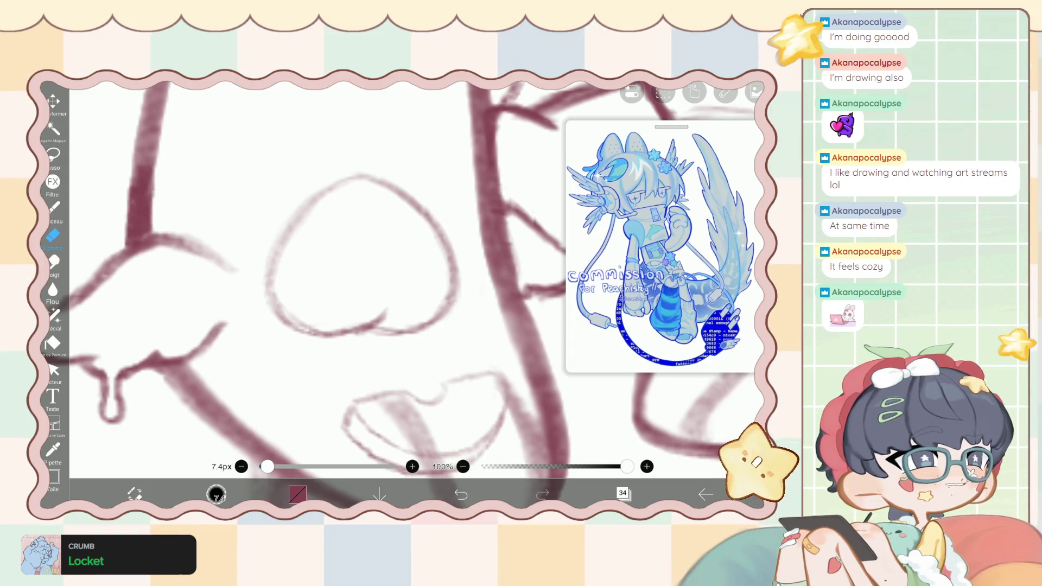
key(b)
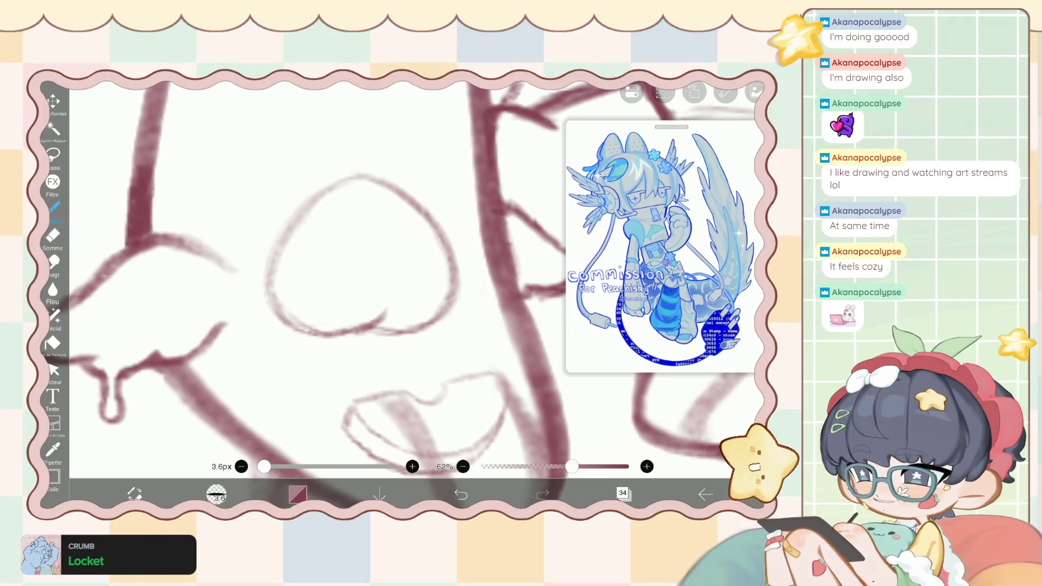
scroll(358, 271, down, 3)
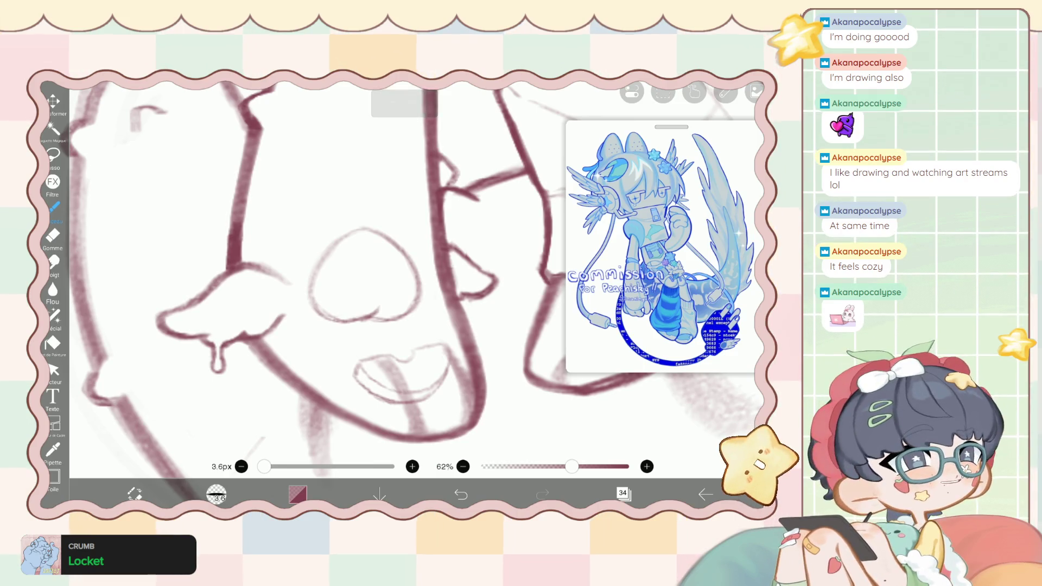
scroll(380, 272, down, 3)
click(622, 494)
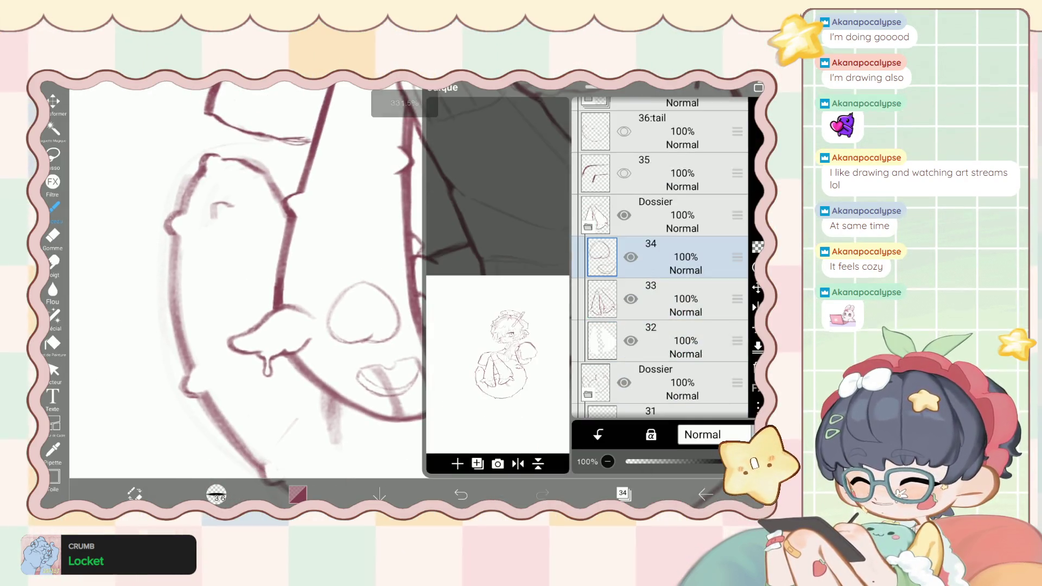
Lasso the heart-shaped nose and move it to X -50px, Y -14px.
click(622, 493)
click(53, 155)
mouse_move(315, 280)
mouse_down()
mouse_move(412, 342)
mouse_move(317, 276)
mouse_up()
click(711, 461)
drag(361, 310, 366, 315)
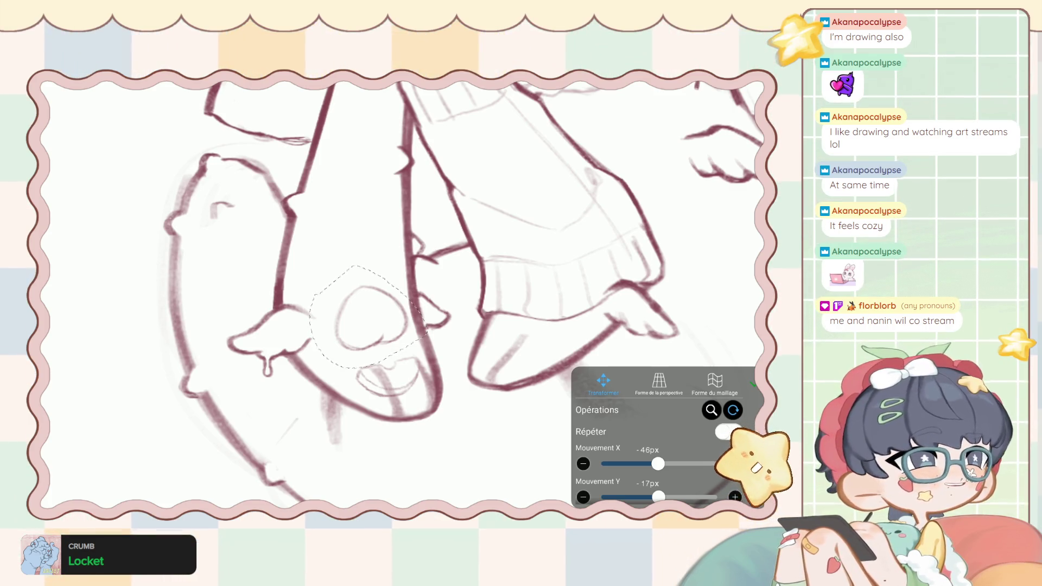
drag(369, 320, 367, 321)
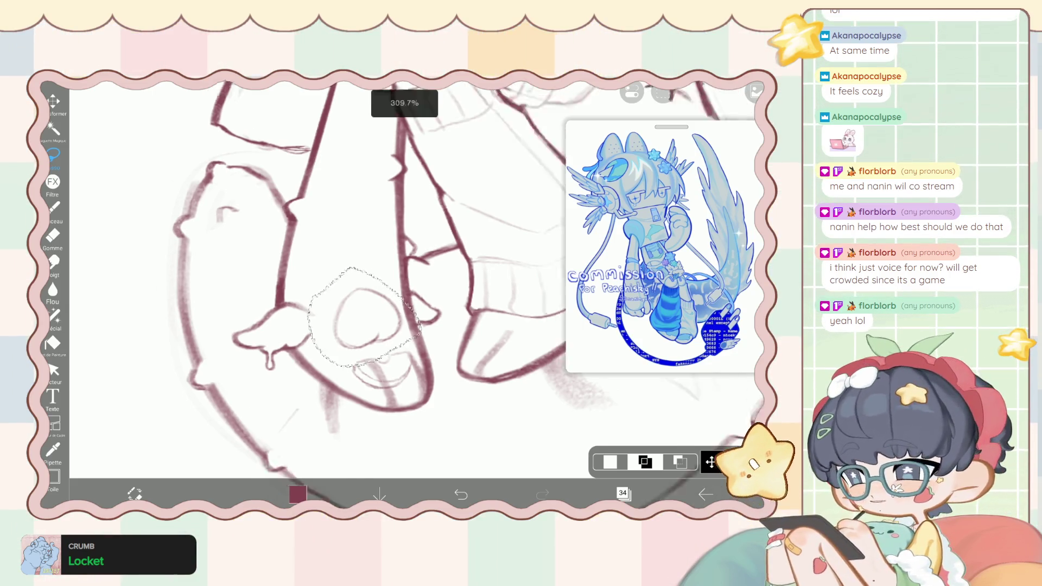
Make the reference image translucent and switch back to the sketch brush.
click(662, 245)
click(53, 208)
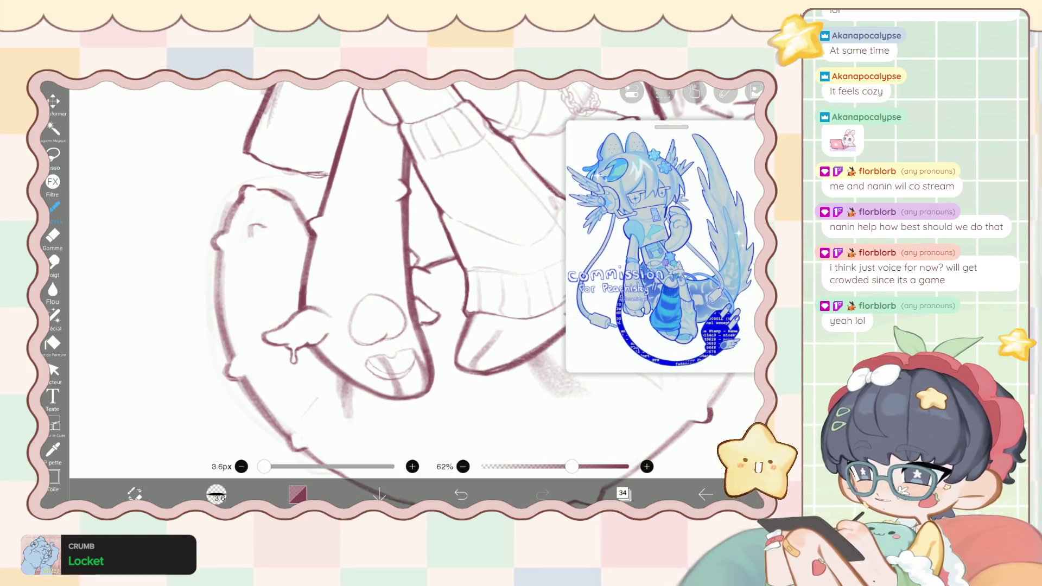
click(624, 493)
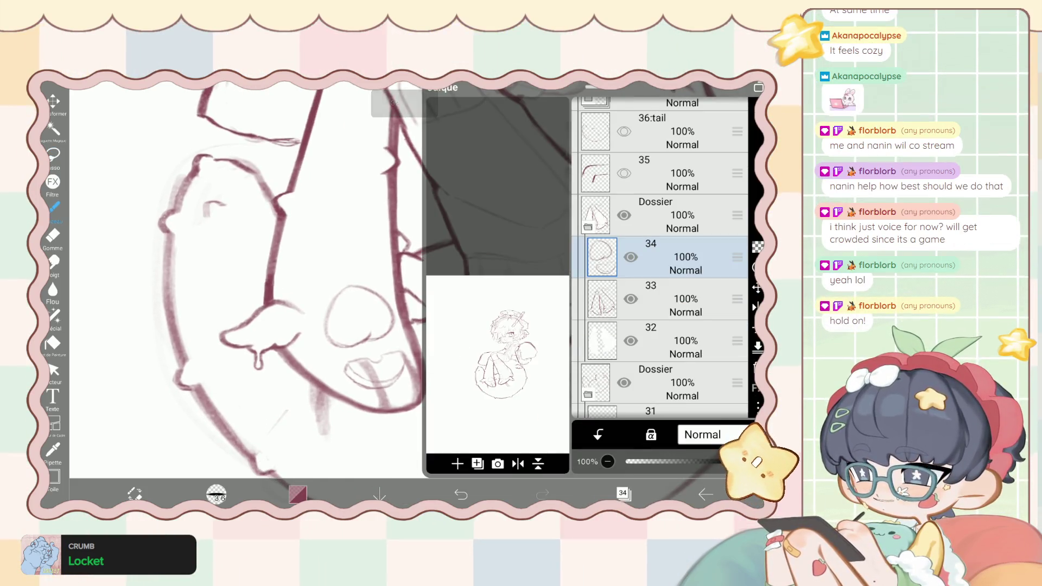
click(623, 493)
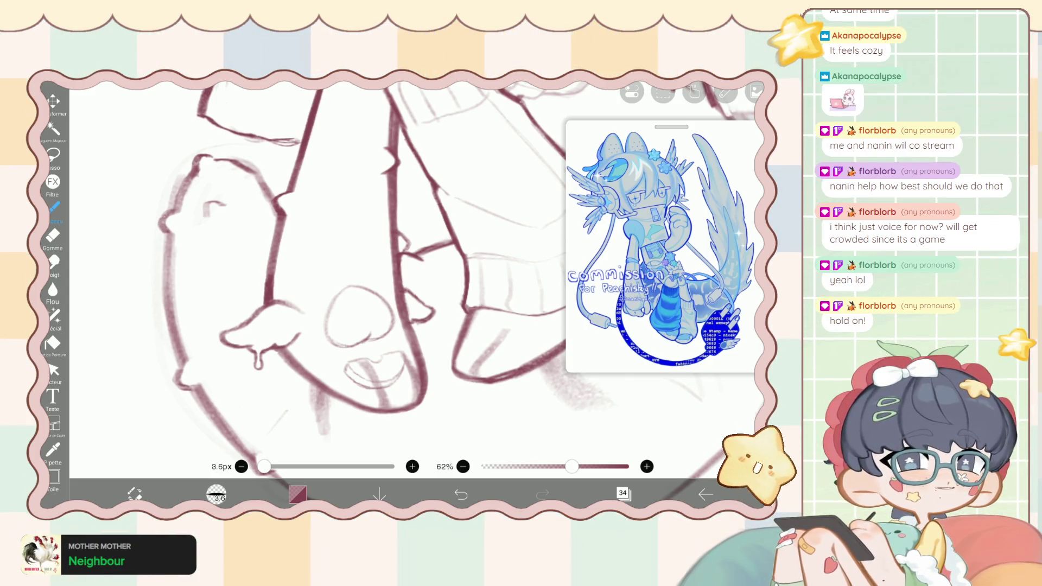
Add a new empty layer, then zoom around the sketch and reopen the layers list.
click(623, 493)
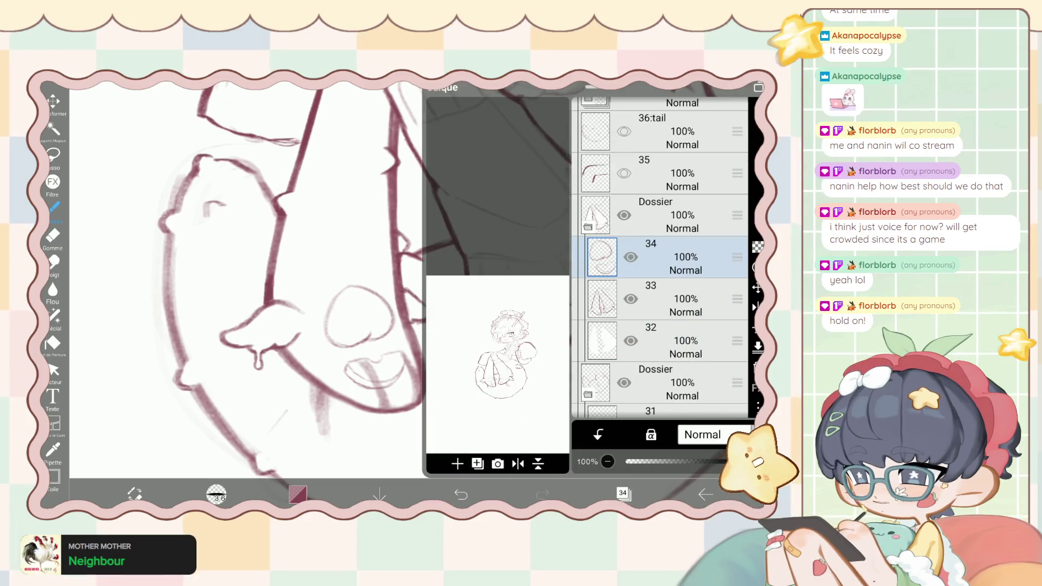
click(459, 463)
click(623, 493)
scroll(358, 283, up, 2)
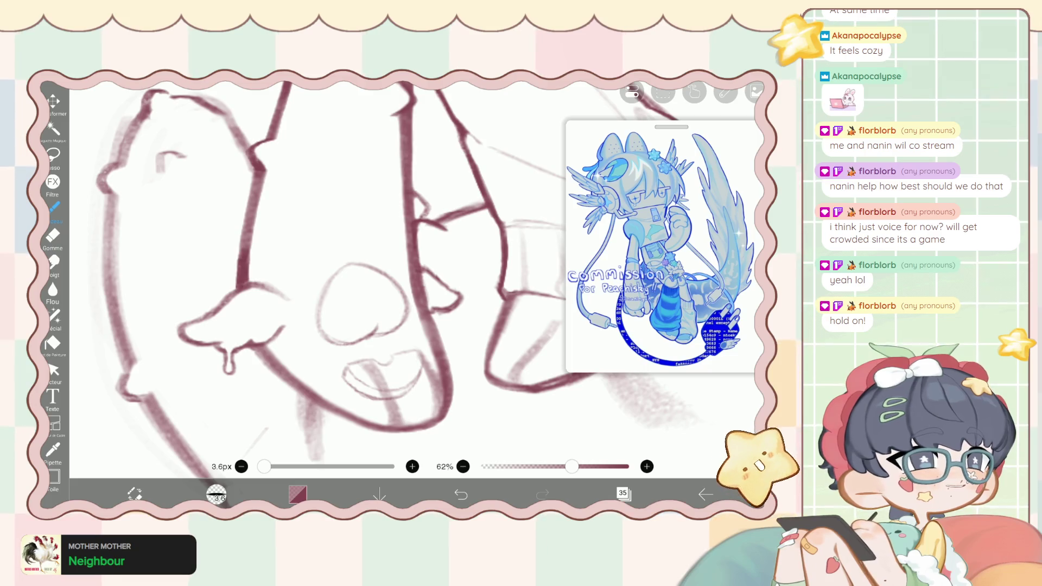
scroll(358, 282, up, 3)
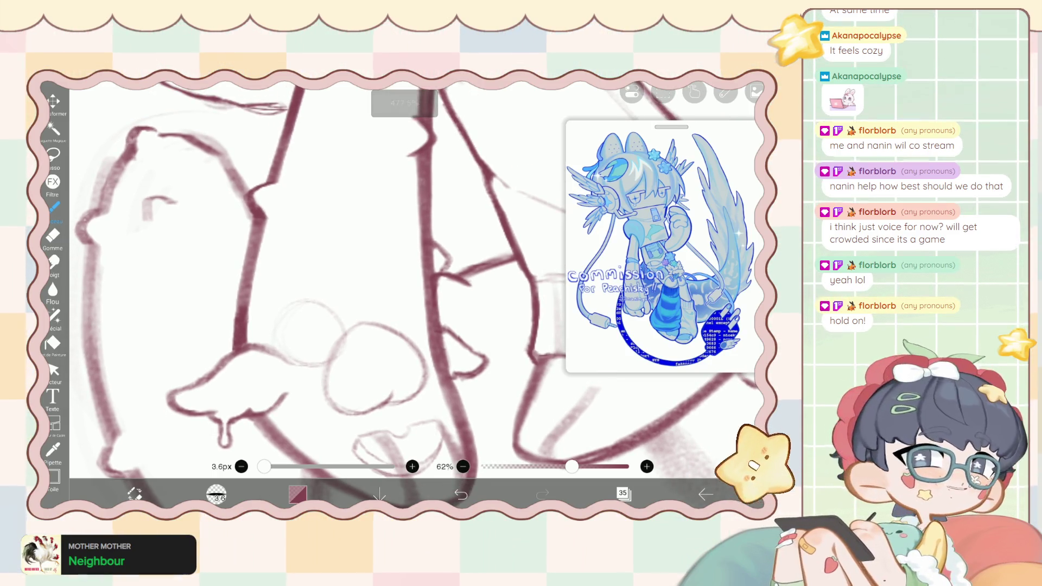
scroll(379, 282, down, 5)
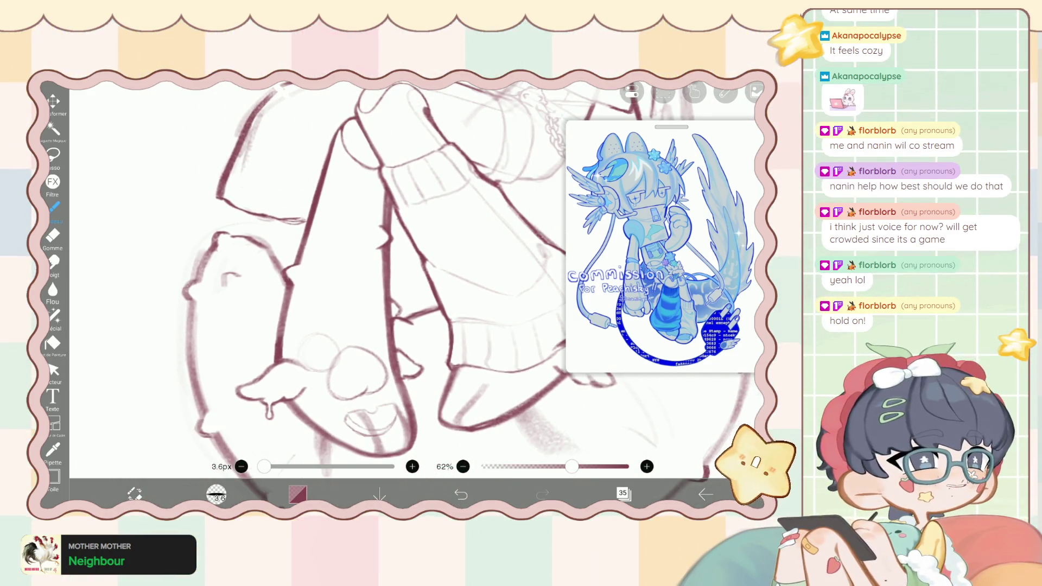
click(623, 493)
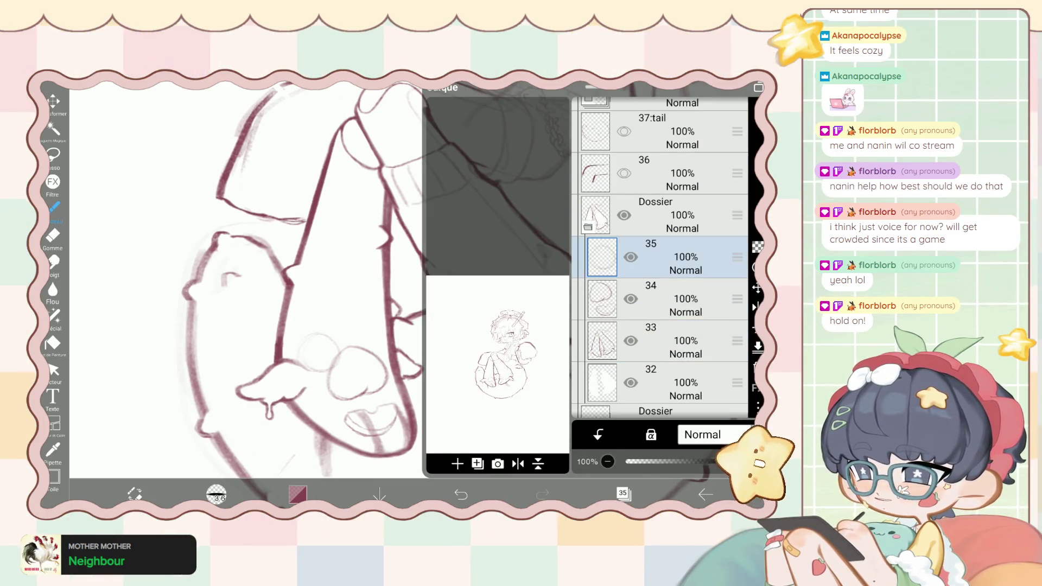
Add a new folder above layer 35, then lasso the mouth sketch and cut-and-paste it.
click(458, 462)
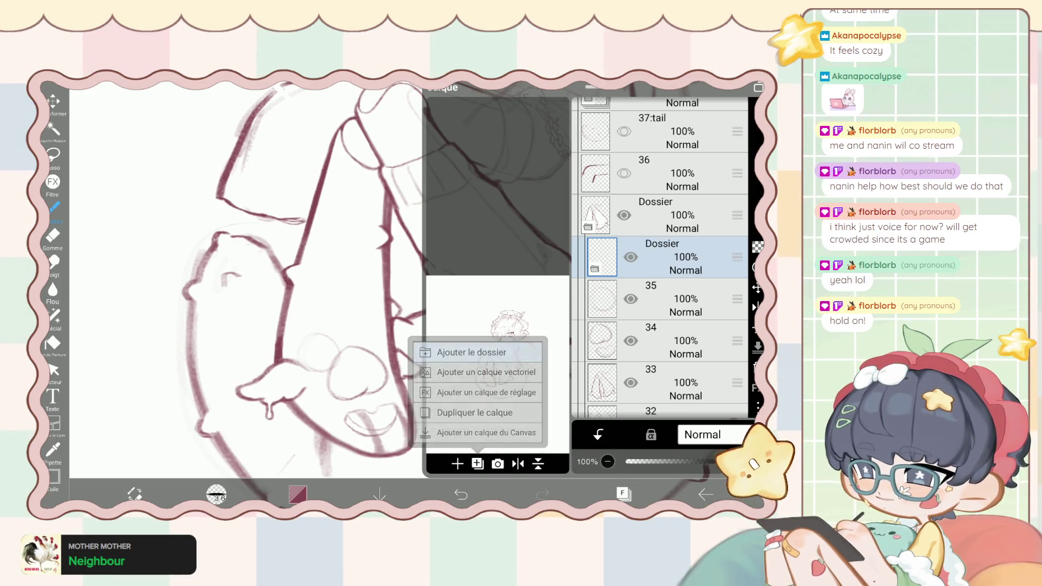
click(465, 349)
click(685, 340)
click(53, 155)
mouse_move(312, 374)
mouse_down()
mouse_move(325, 407)
mouse_move(388, 392)
mouse_up()
click(663, 93)
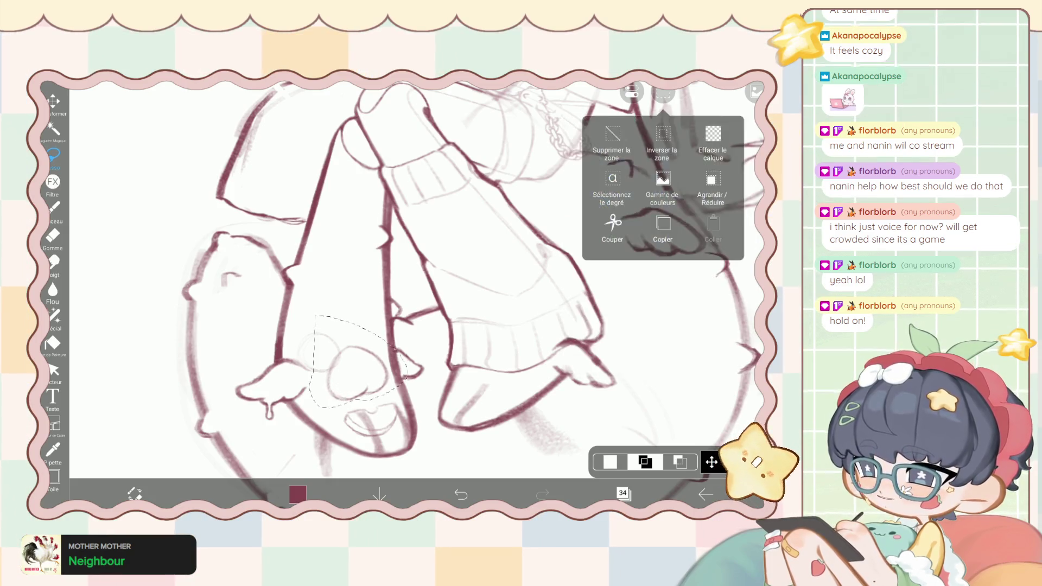
click(613, 225)
click(712, 225)
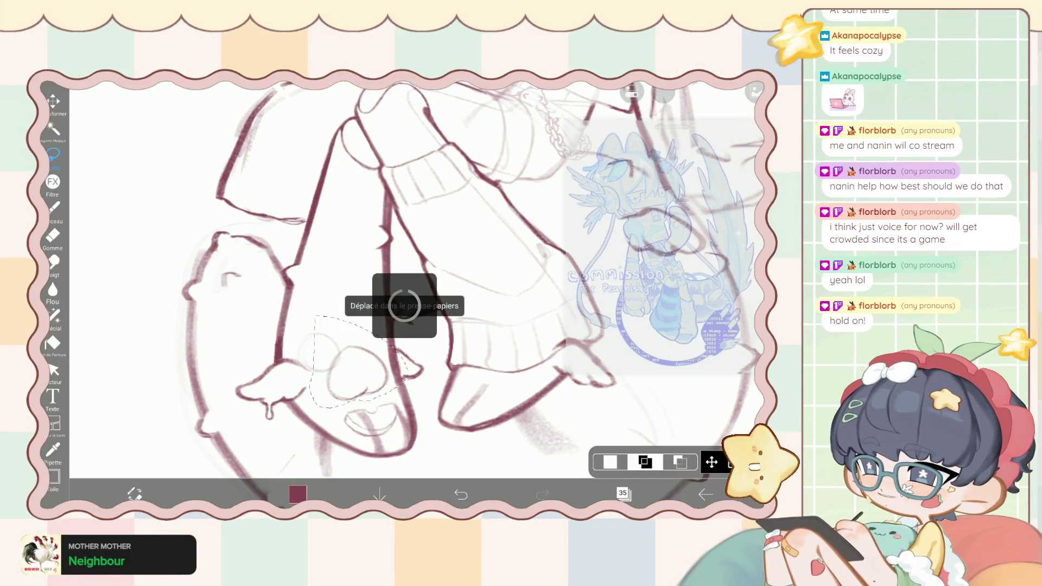
click(663, 94)
Transform the new folder's content, nudging it up, then right and slightly down.
click(624, 493)
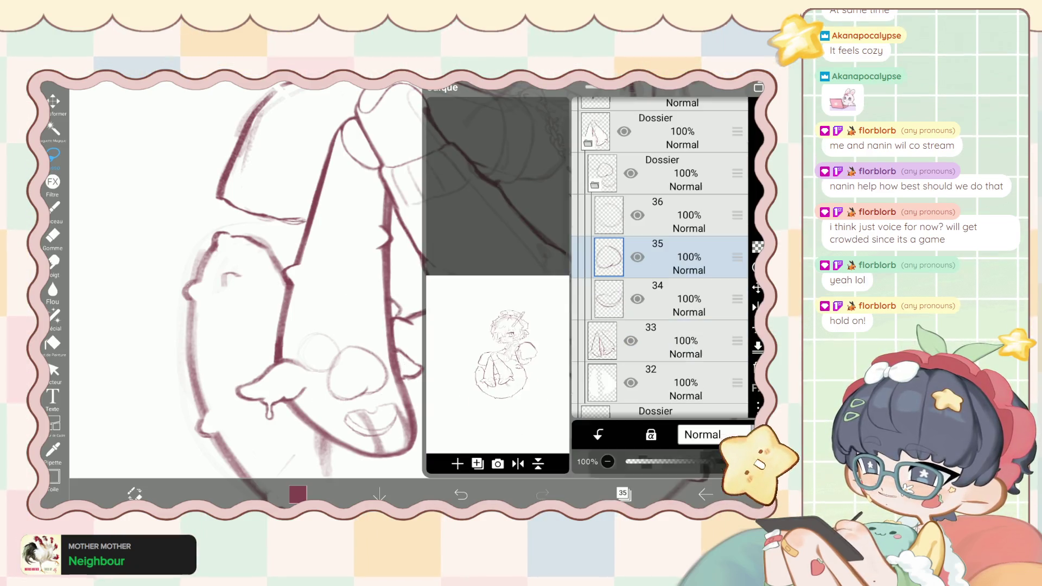
click(662, 174)
click(53, 101)
drag(348, 391, 346, 378)
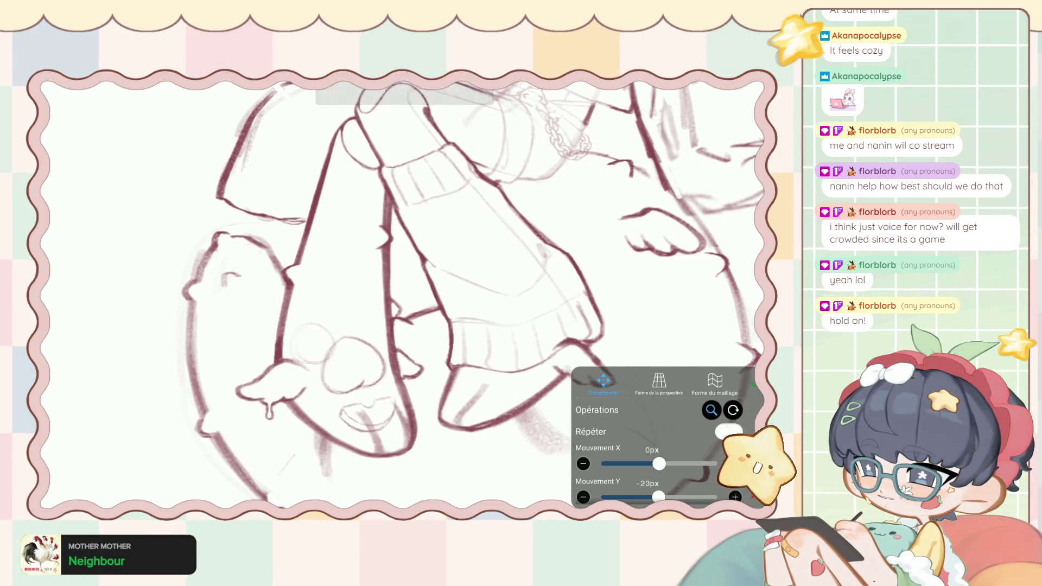
click(624, 493)
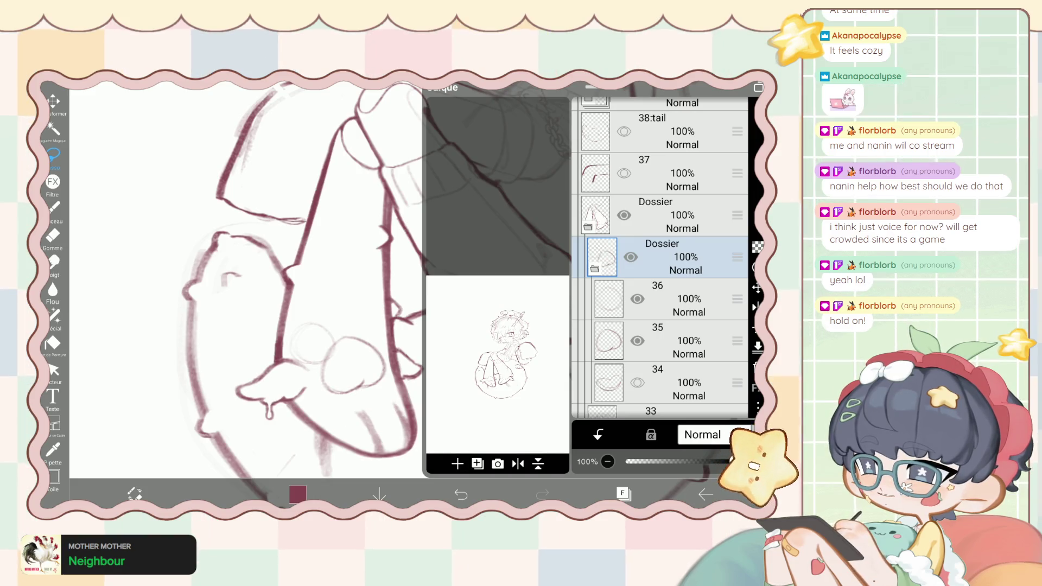
click(53, 100)
drag(326, 353, 356, 360)
click(623, 494)
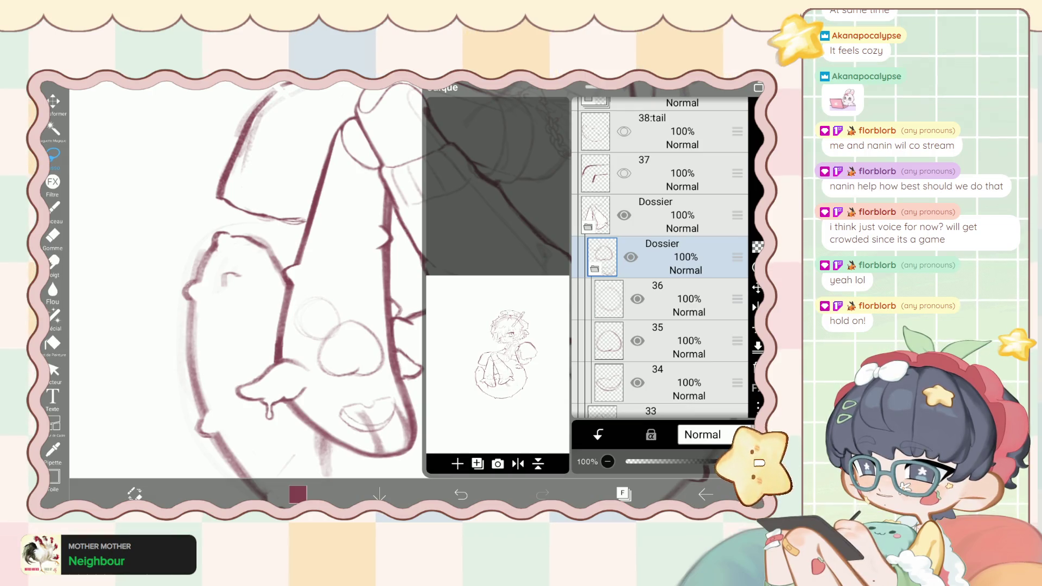
Shift layer 34's mouth sketch slightly right and down.
click(668, 382)
click(53, 104)
drag(358, 413, 363, 420)
click(624, 494)
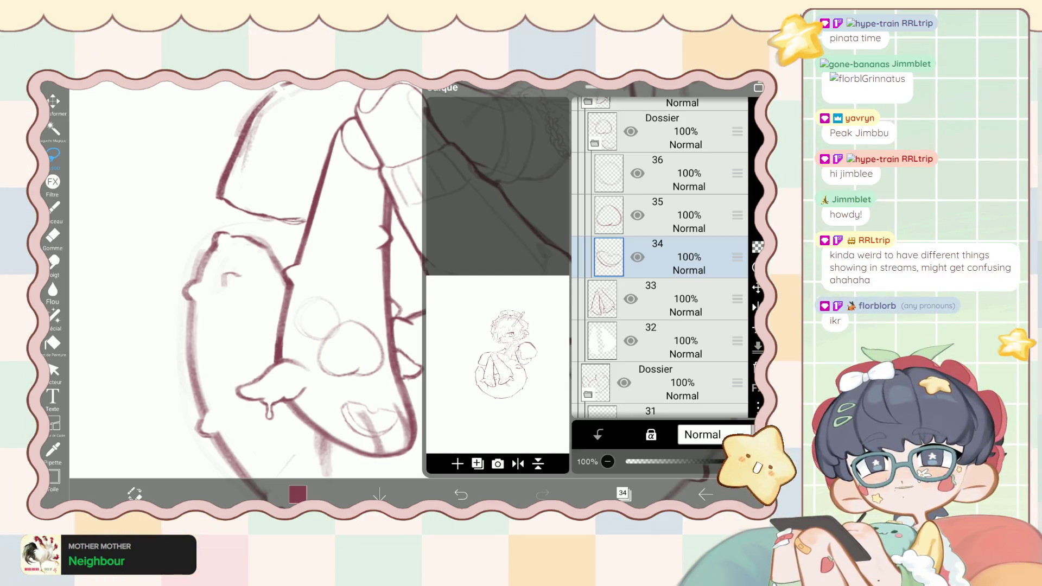
Switch back to the brush and make layer 36 the active layer.
click(623, 493)
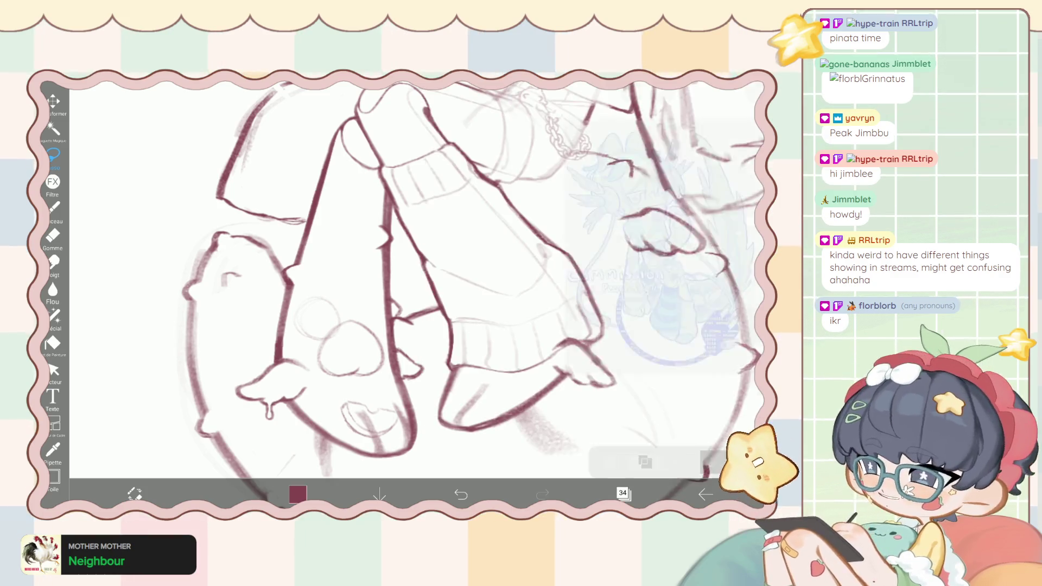
click(52, 206)
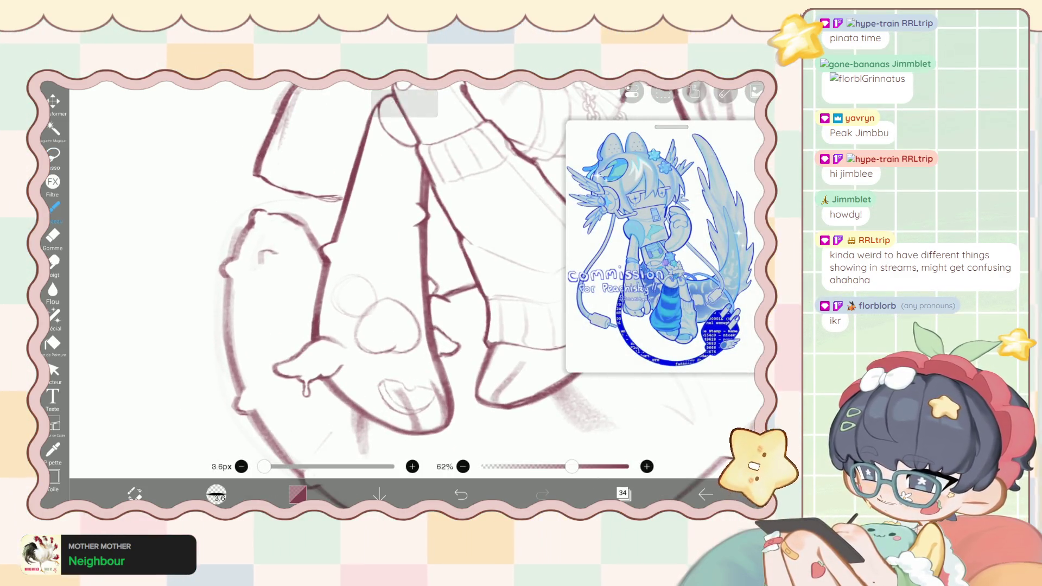
click(623, 493)
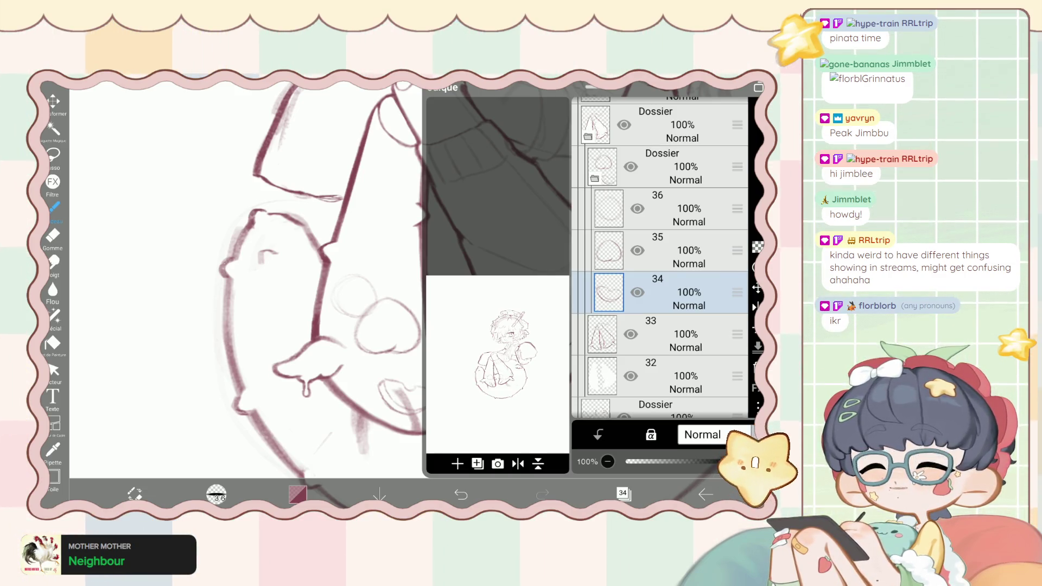
scroll(660, 260, up, 1)
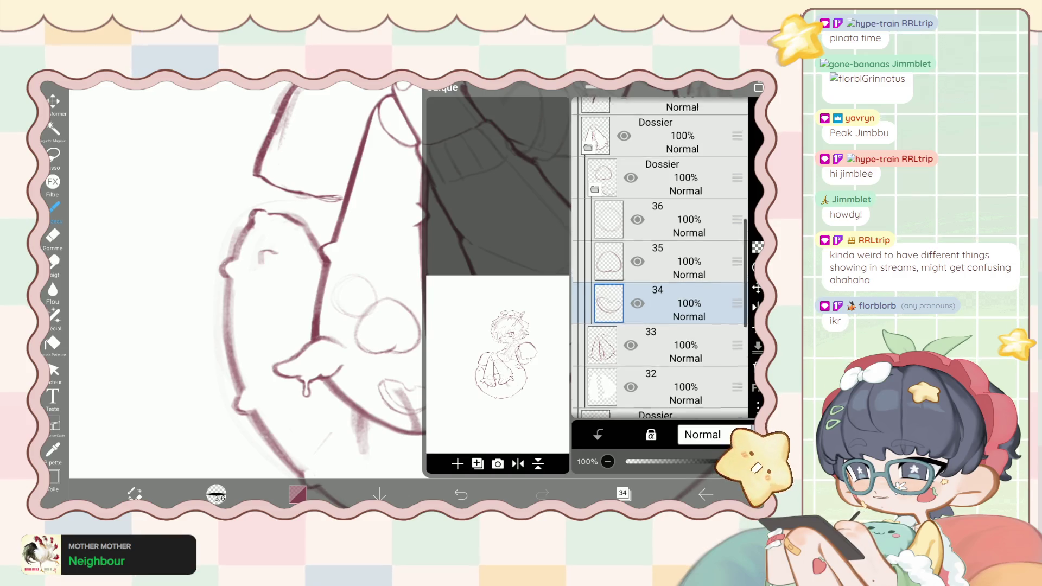
scroll(659, 260, up, 1)
click(667, 237)
click(623, 494)
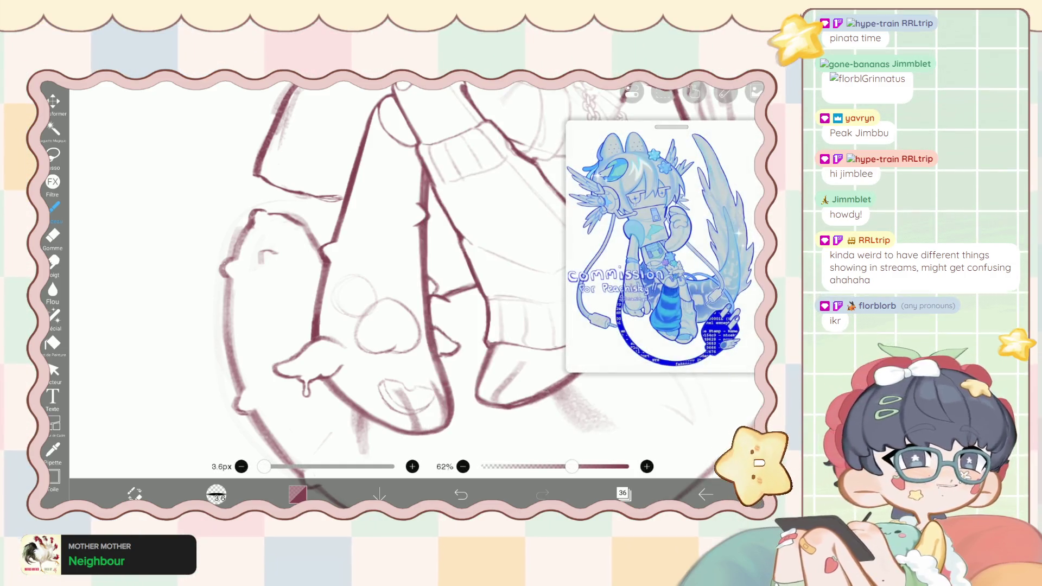
Undo the stray brush stroke on the maroon tail-face lineart.
scroll(421, 295, up, 2)
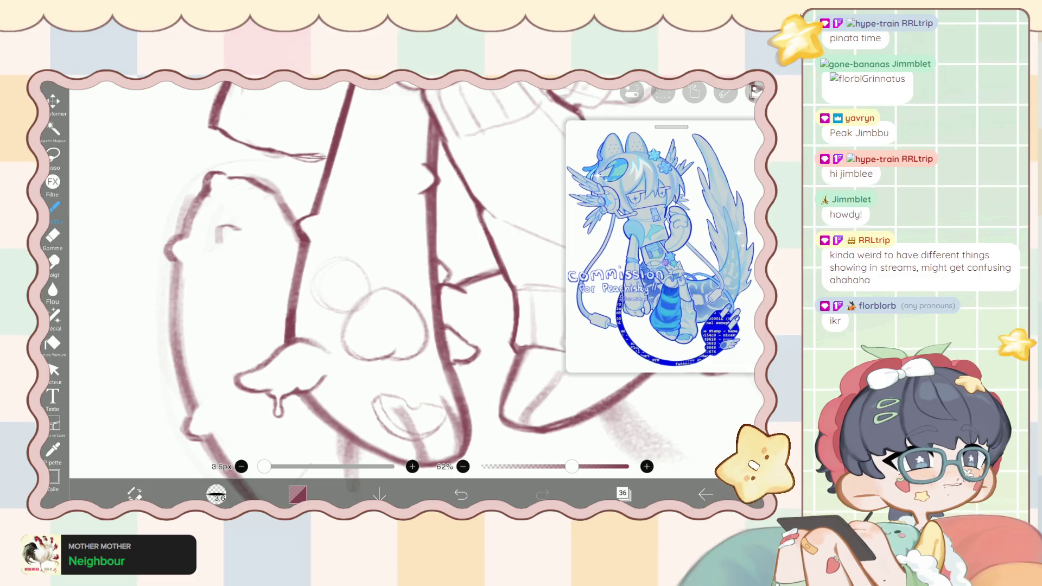
scroll(412, 296, up, 3)
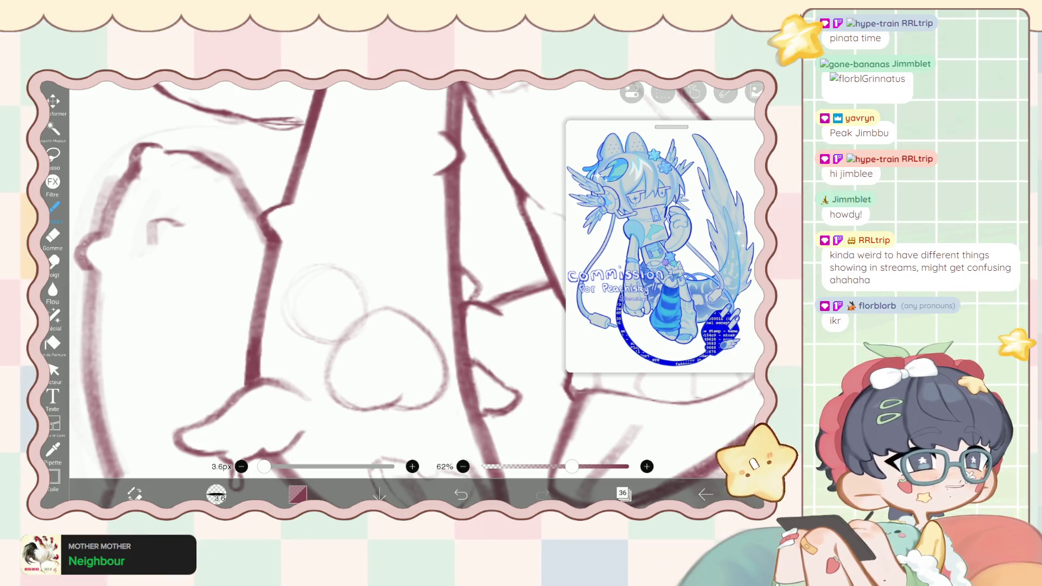
scroll(413, 277, up, 2)
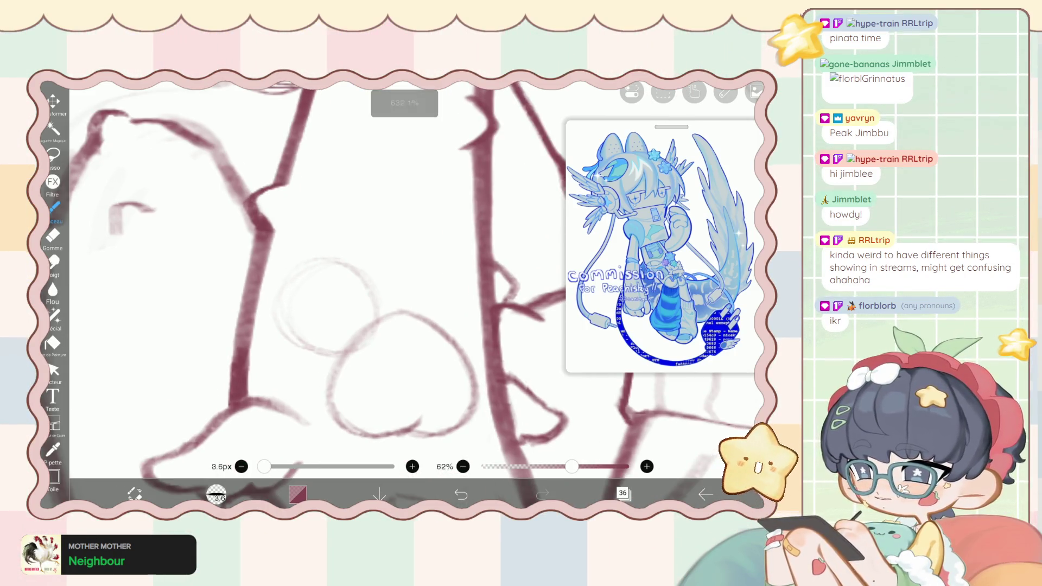
key(ctrl+z)
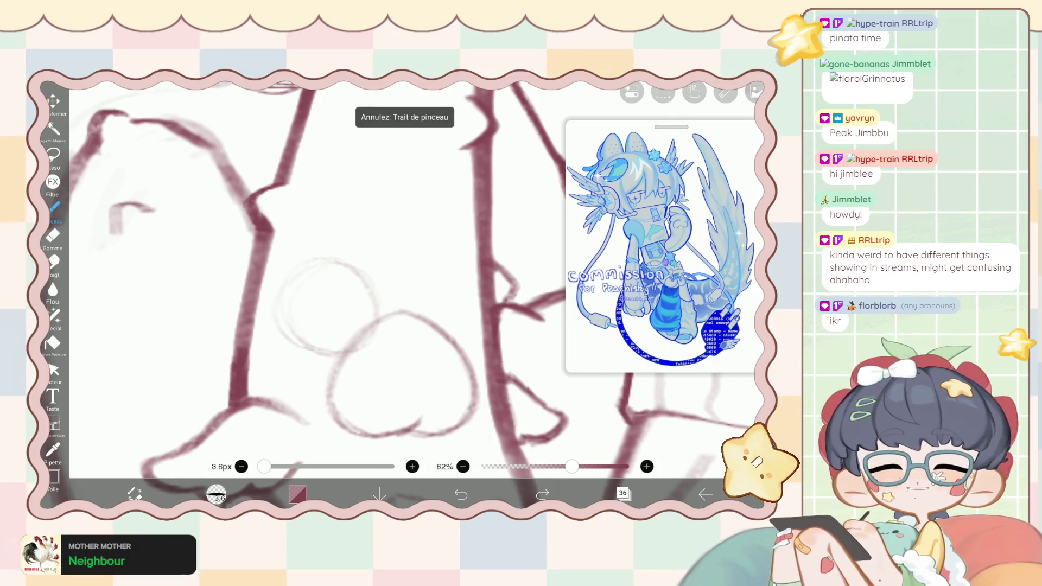
Add a new empty layer 37 above layer 36 for more lineart.
click(623, 494)
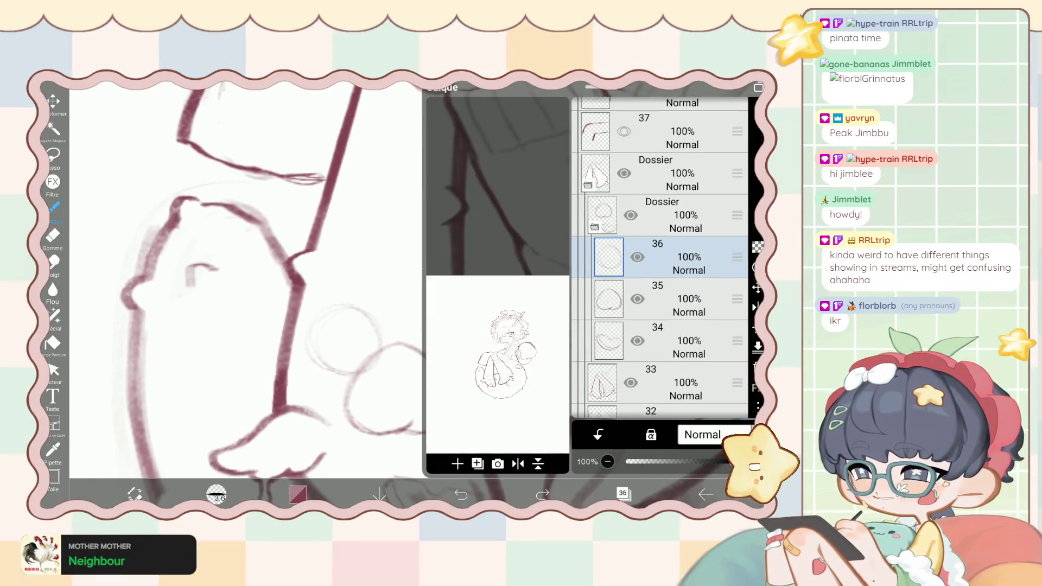
click(623, 494)
scroll(412, 276, up, 2)
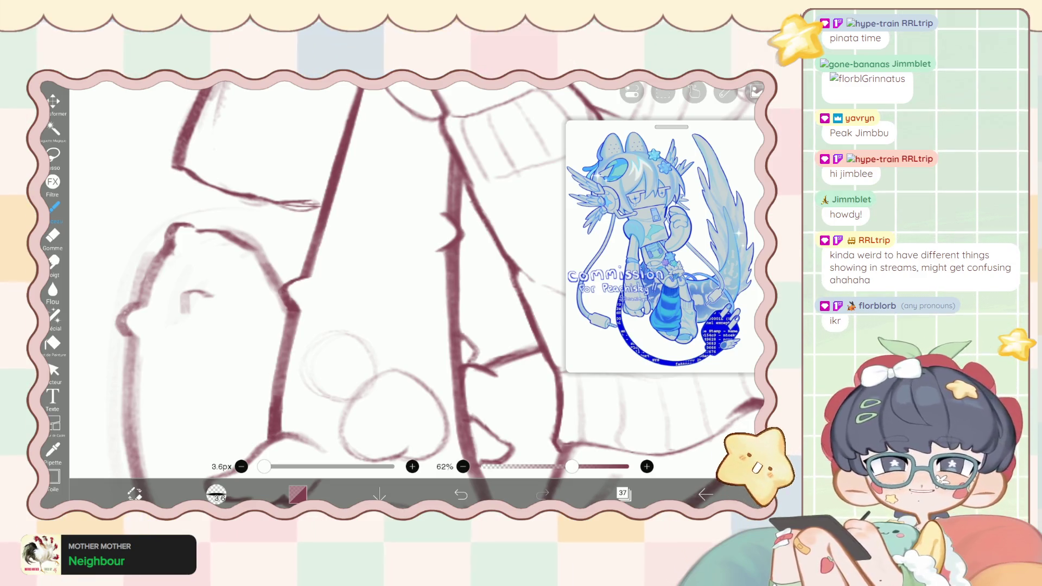
drag(326, 272, 336, 261)
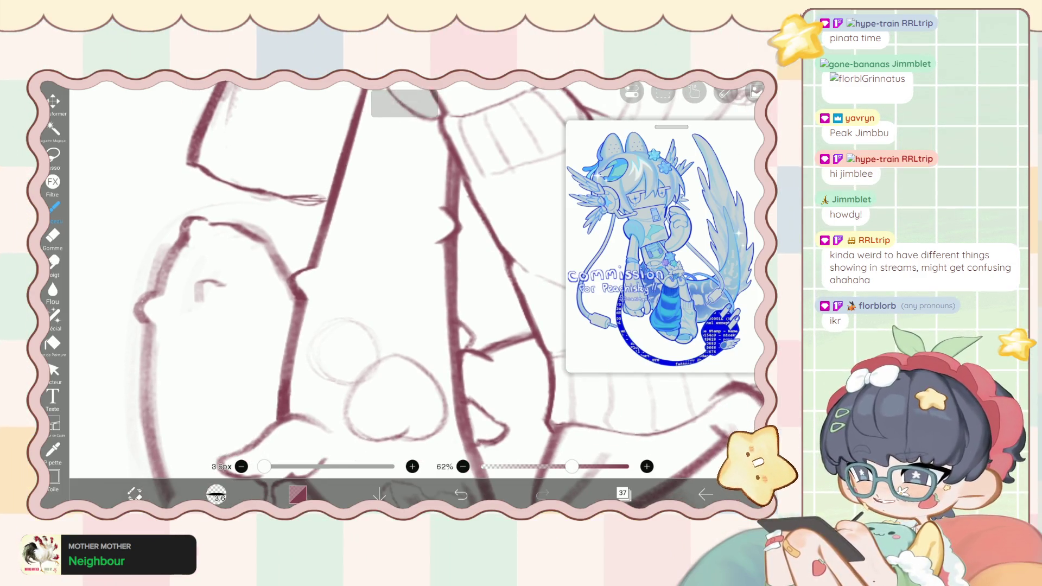
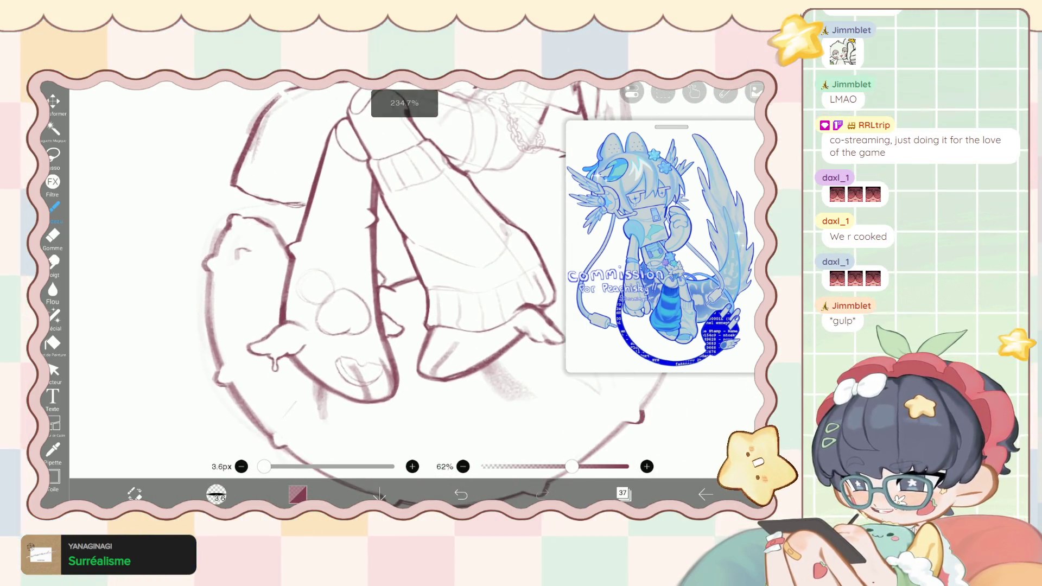
Undo the layer visibility change and zoom in on the character's leg.
click(622, 493)
key(ctrl+z)
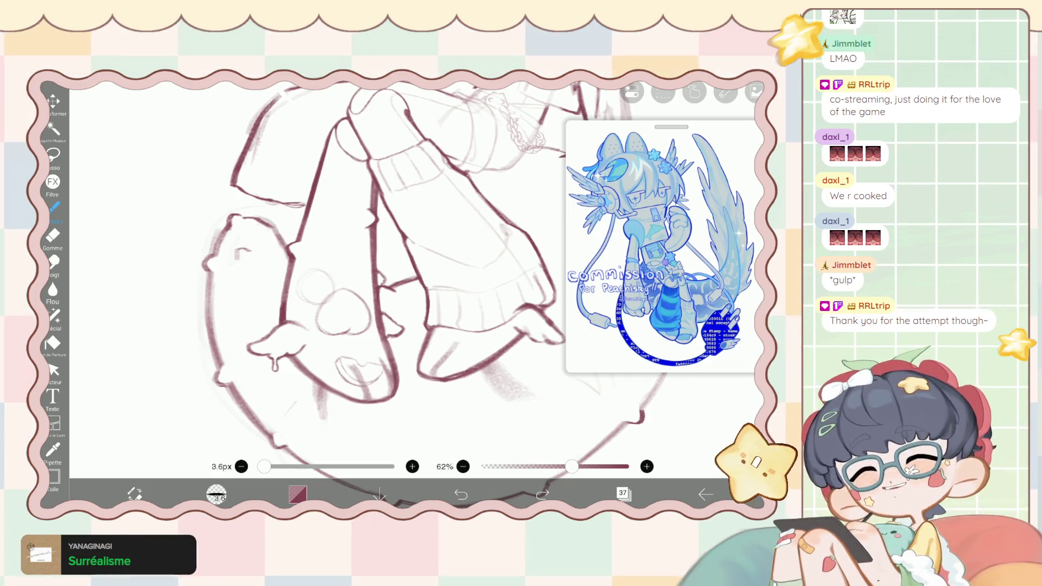
scroll(325, 271, down, 3)
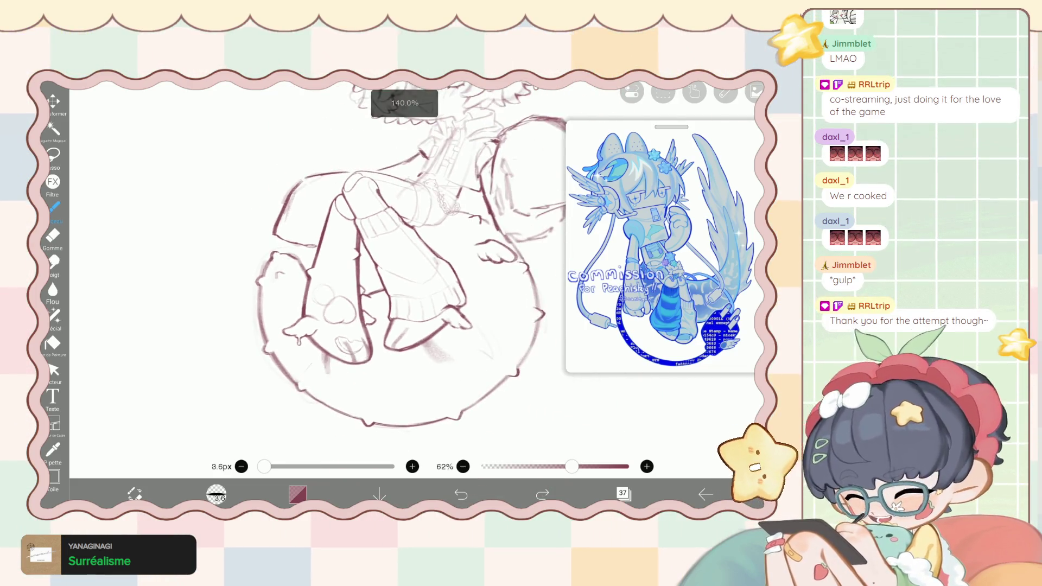
click(624, 493)
click(623, 493)
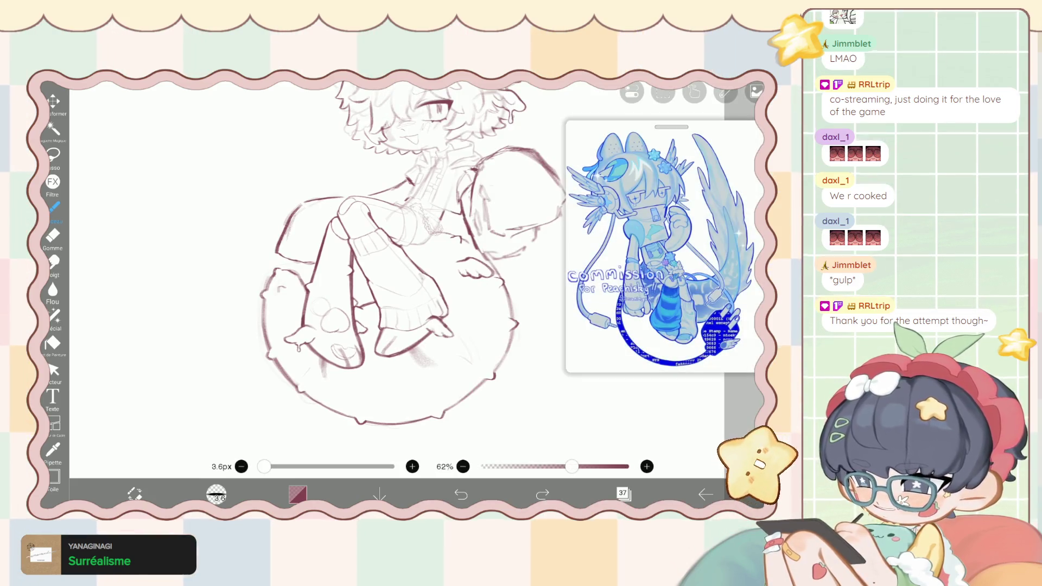
scroll(380, 271, up, 2)
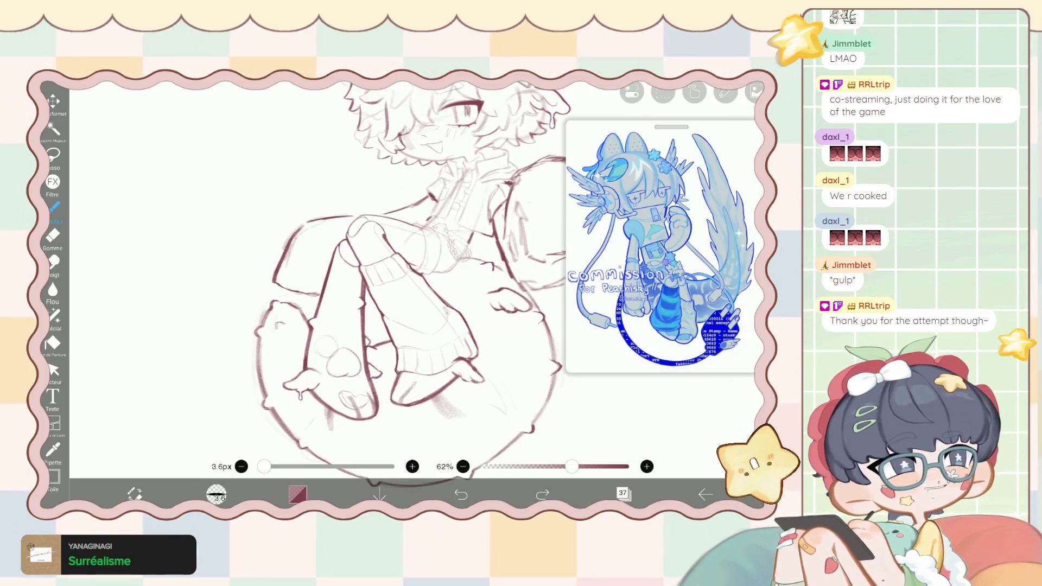
scroll(401, 271, up, 2)
scroll(407, 271, up, 3)
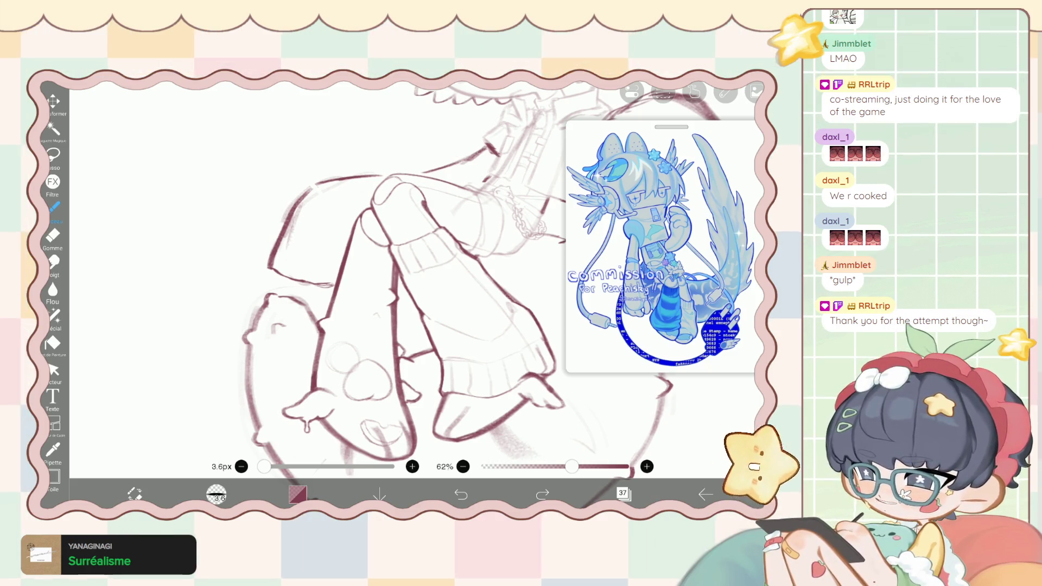
Draw a small star on the character's leg, undoing one stray stroke.
drag(371, 318, 379, 314)
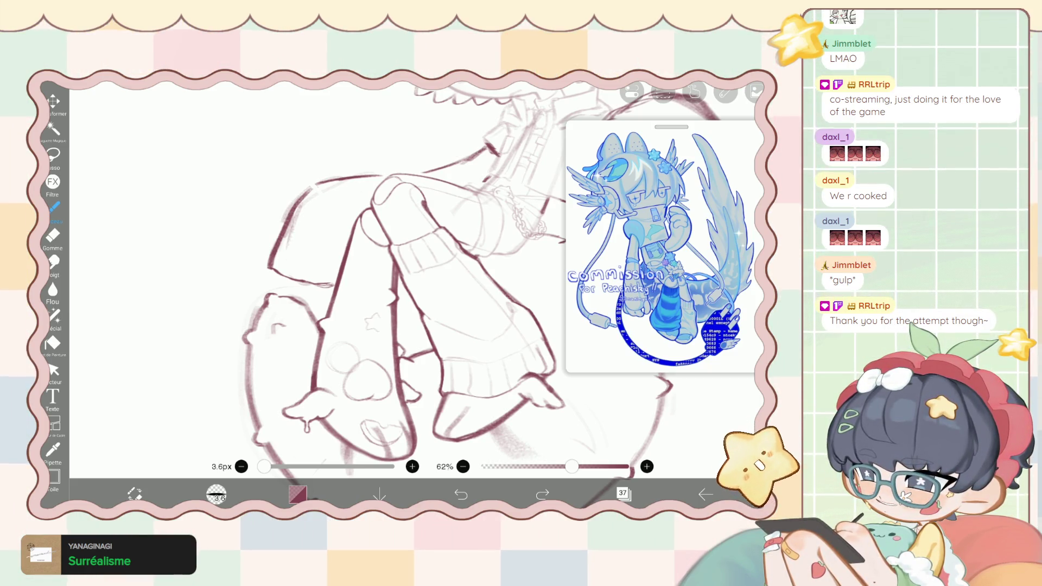
scroll(325, 271, up, 10)
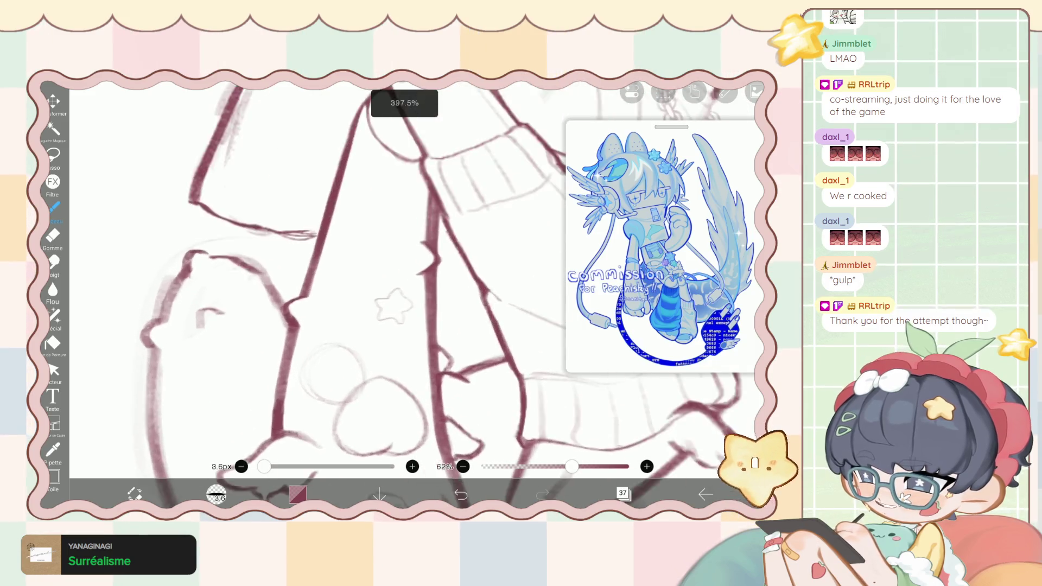
key(ctrl+z)
mouse_move(391, 258)
mouse_down()
mouse_move(381, 243)
mouse_move(350, 267)
mouse_move(391, 295)
mouse_up()
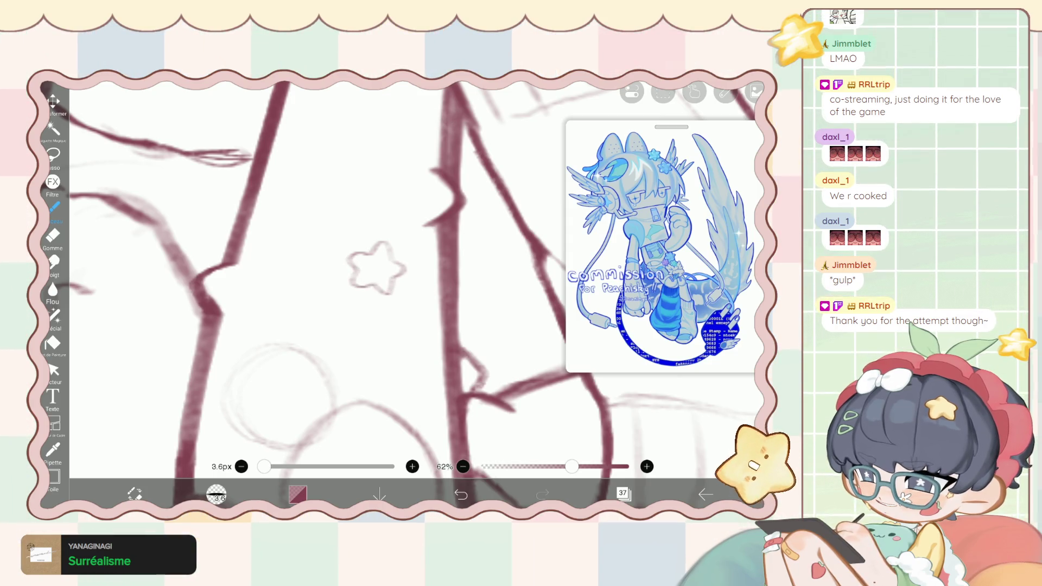
Lasso-select the little star on the leg and begin transforming it.
scroll(380, 271, down, 10)
scroll(374, 274, up, 4)
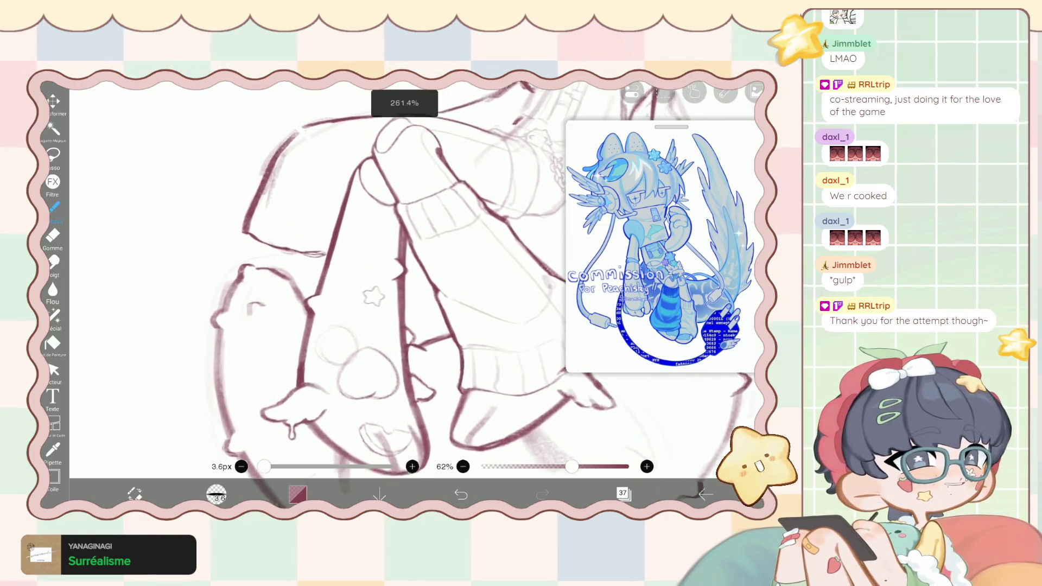
scroll(380, 272, up, 5)
click(53, 155)
mouse_move(362, 217)
mouse_down()
mouse_move(420, 287)
mouse_move(381, 279)
mouse_up()
click(711, 461)
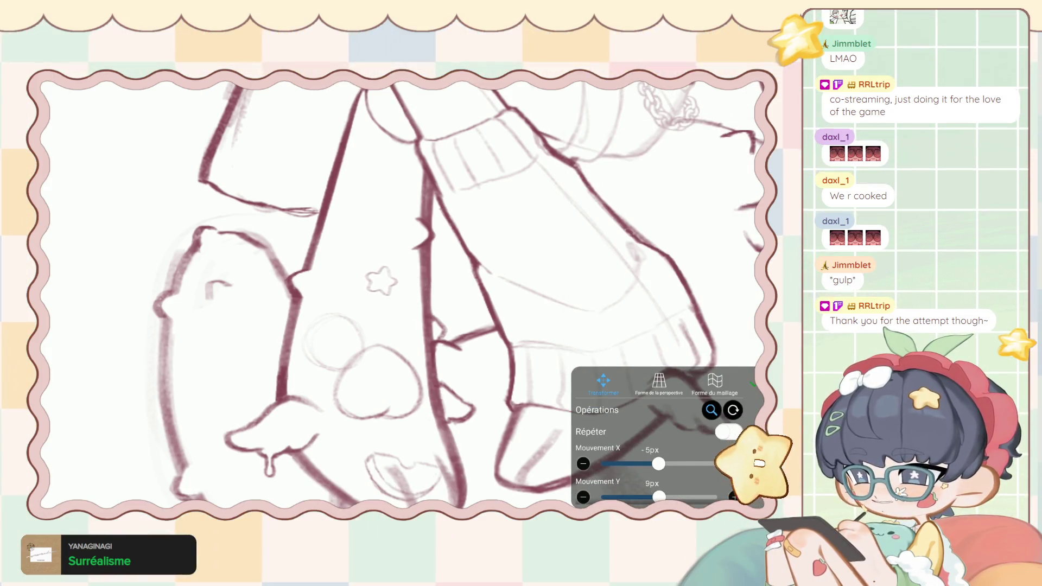
Confirm the star's new position and add empty layer 38 above layer 37.
click(705, 494)
click(53, 207)
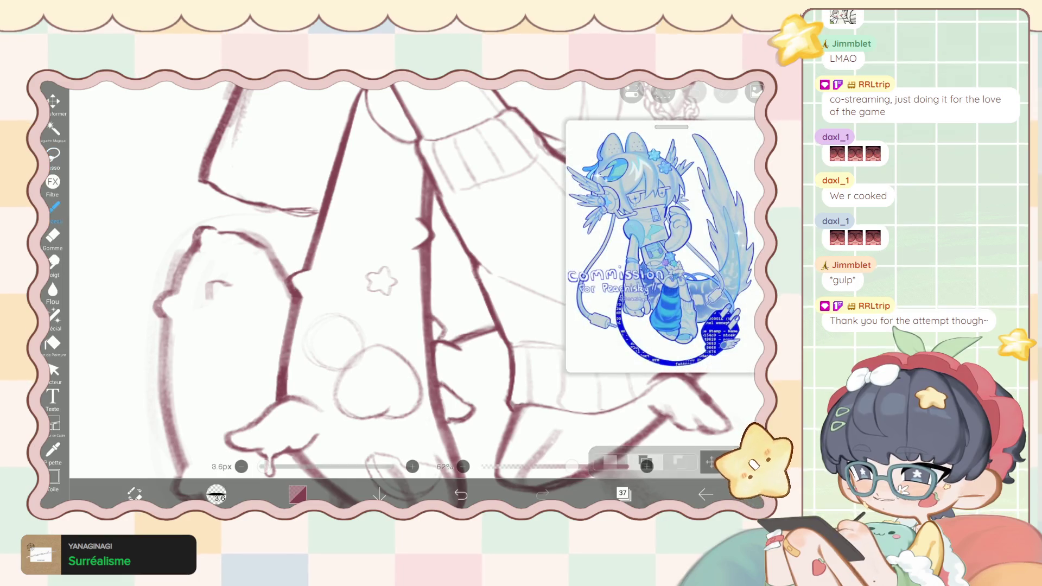
click(624, 494)
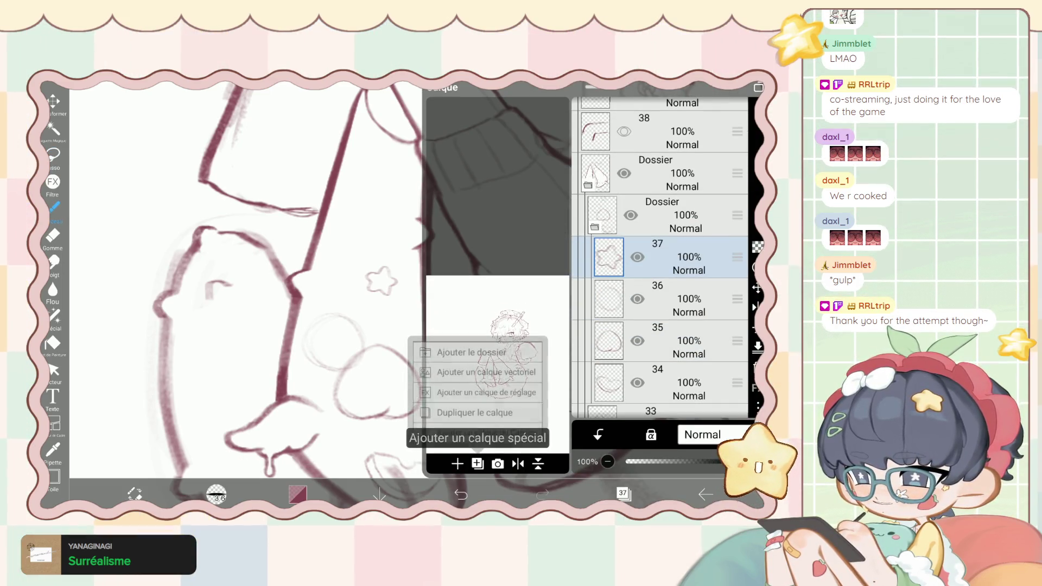
click(458, 463)
drag(381, 281, 358, 328)
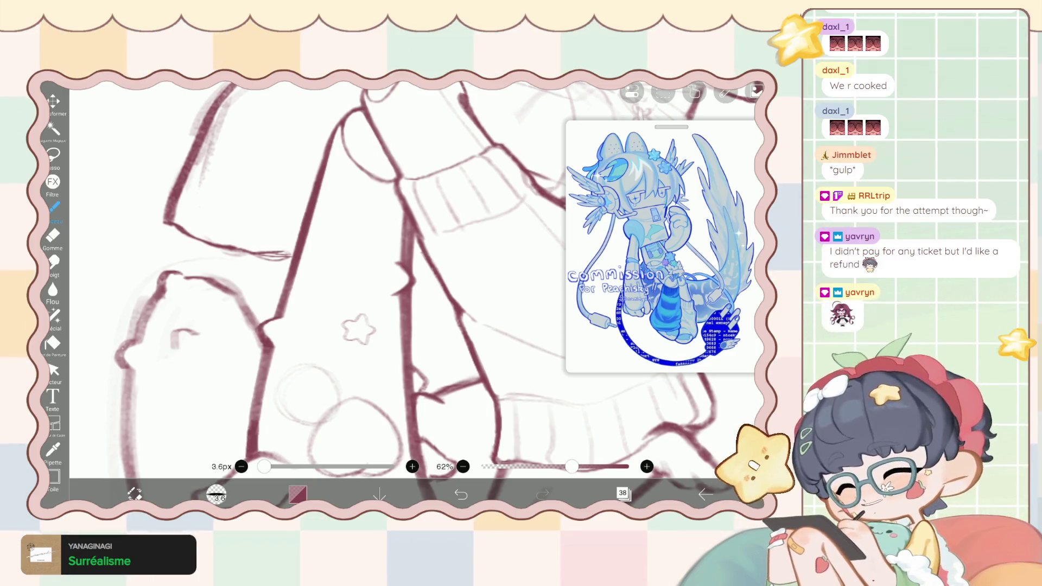
Zoom in and push the crescent sketch above the star into shape with Stylo à liquifier.
scroll(341, 293, up, 2)
scroll(342, 293, up, 2)
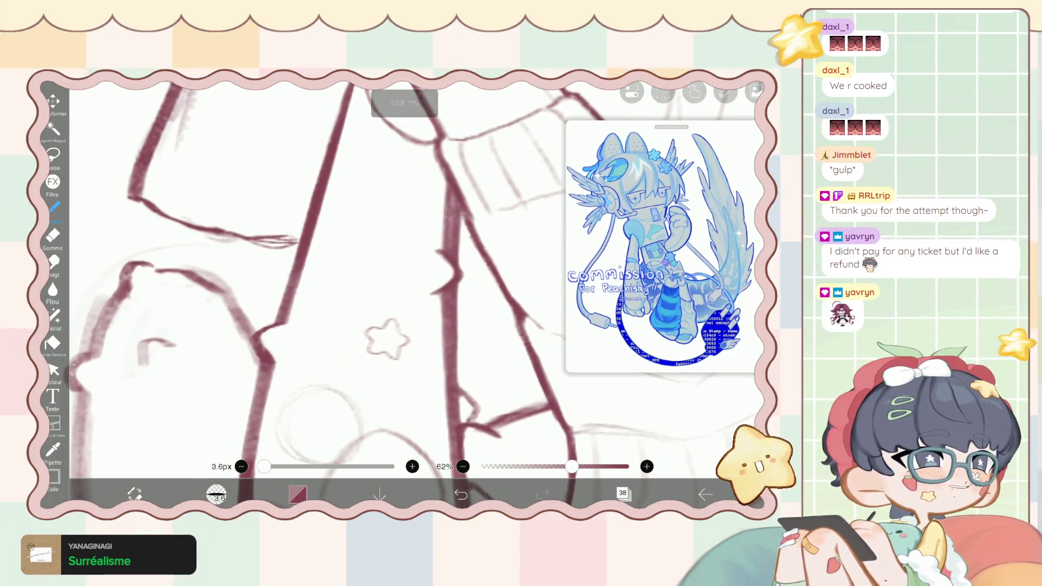
scroll(342, 293, down, 1)
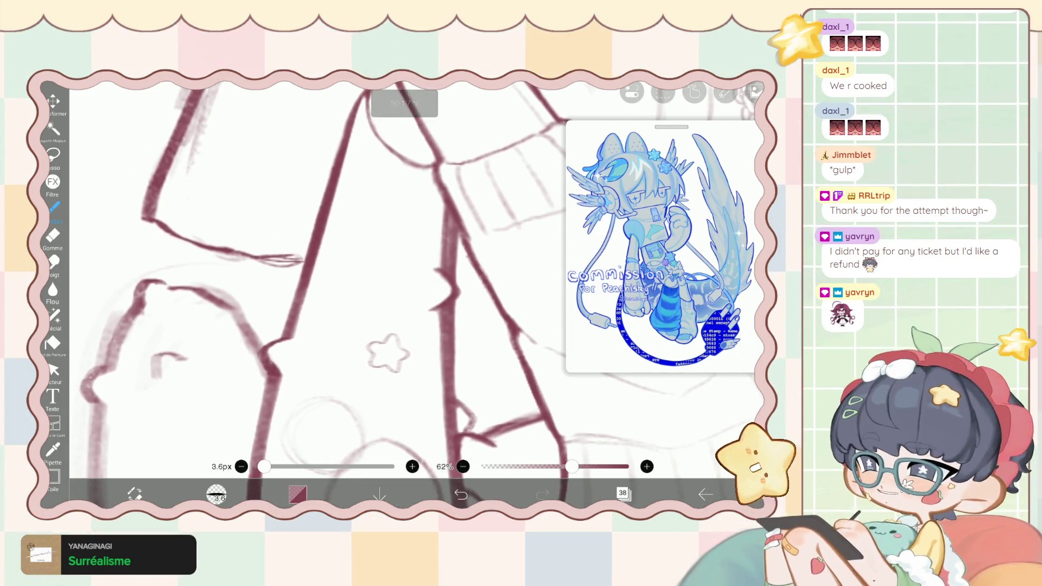
scroll(342, 293, up, 2)
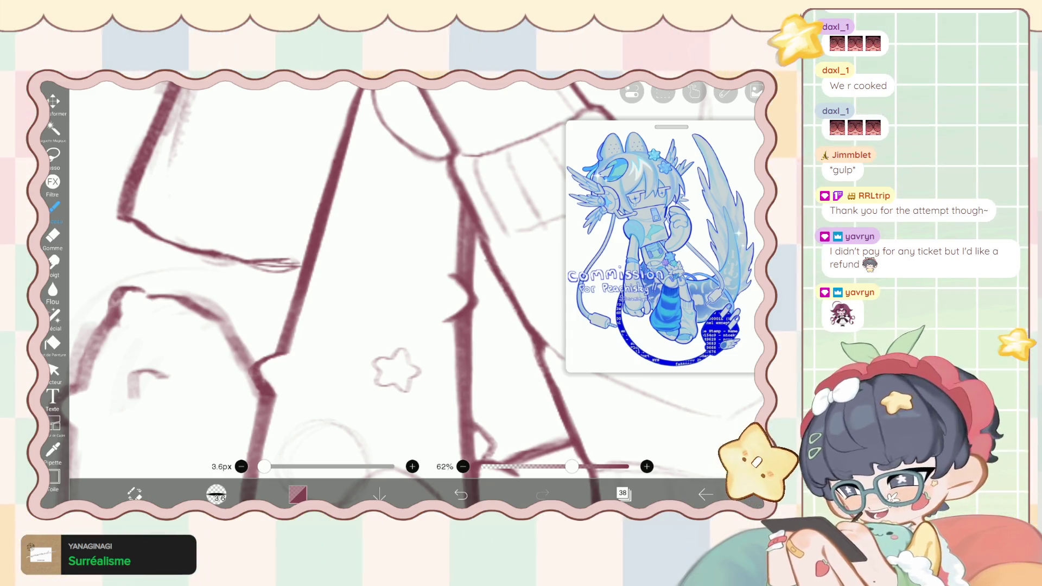
scroll(342, 293, up, 1)
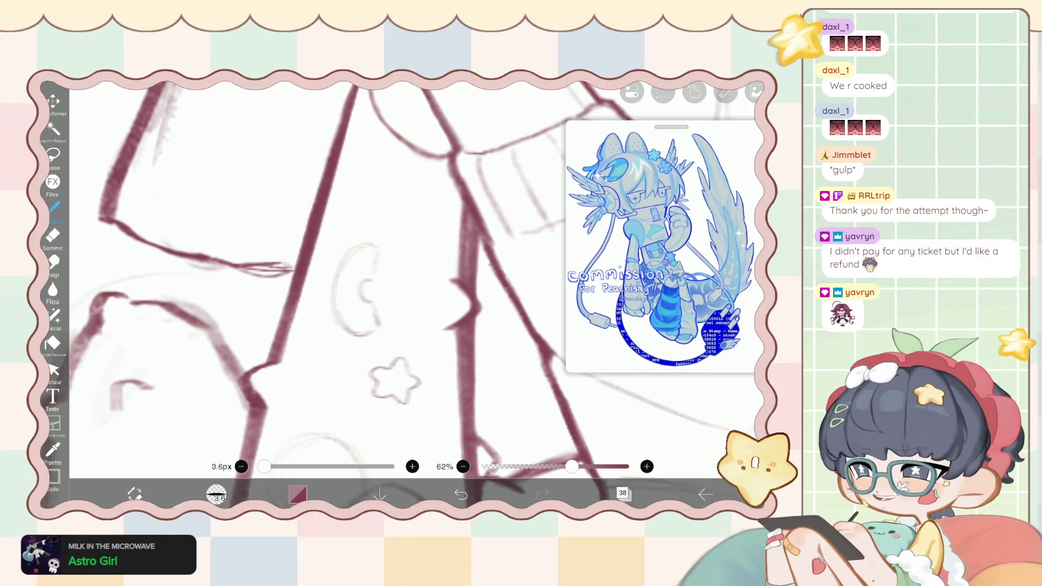
click(54, 314)
mouse_move(359, 284)
mouse_down()
mouse_move(360, 302)
mouse_move(360, 270)
mouse_move(304, 255)
mouse_move(333, 271)
mouse_move(336, 255)
mouse_move(326, 302)
mouse_move(359, 325)
mouse_move(349, 291)
mouse_up()
click(54, 206)
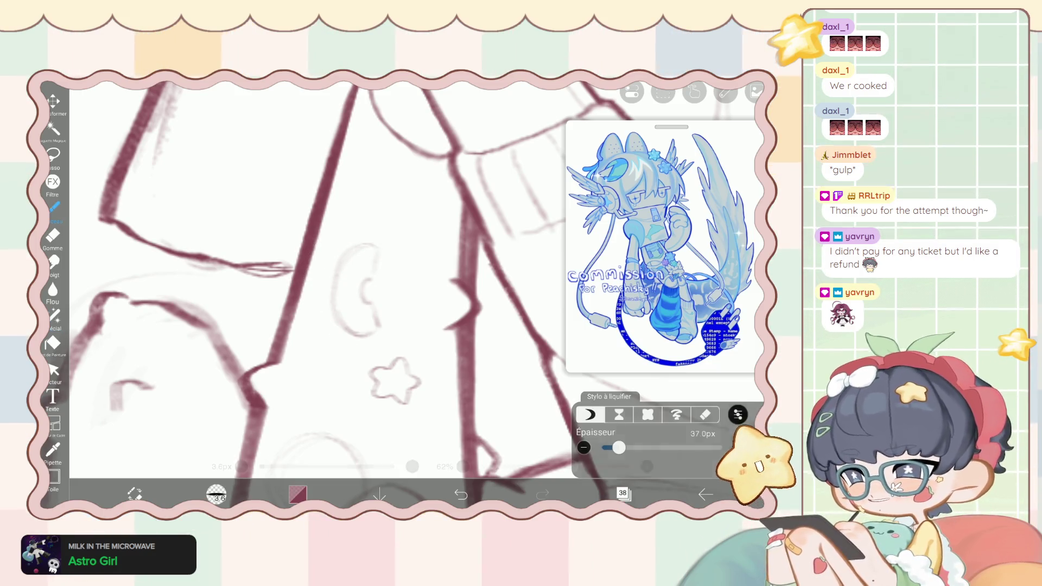
Sketch new lines along the crescent's top and left edge.
scroll(347, 282, up, 3)
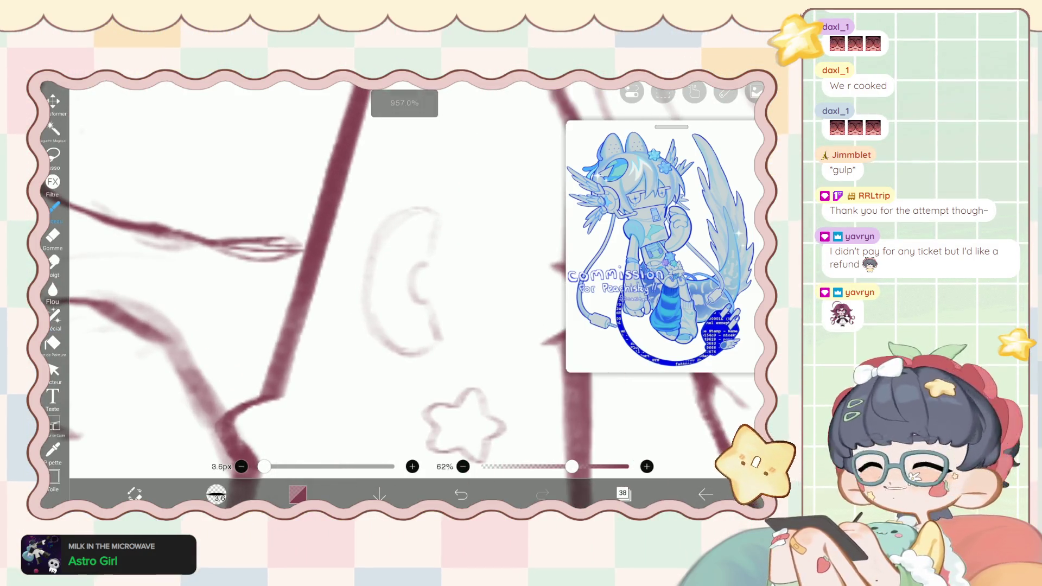
drag(353, 234, 421, 210)
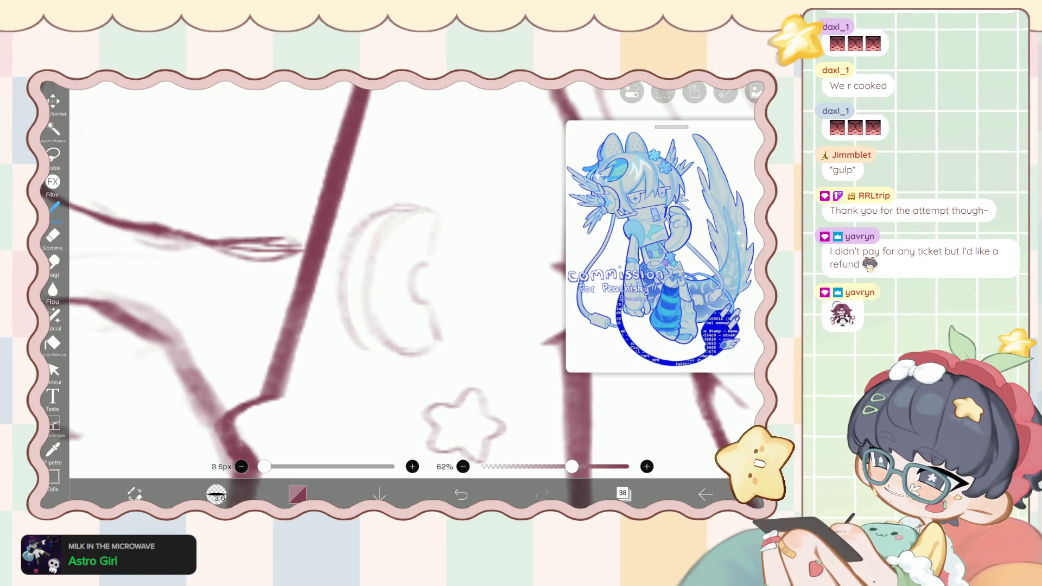
drag(352, 232, 336, 298)
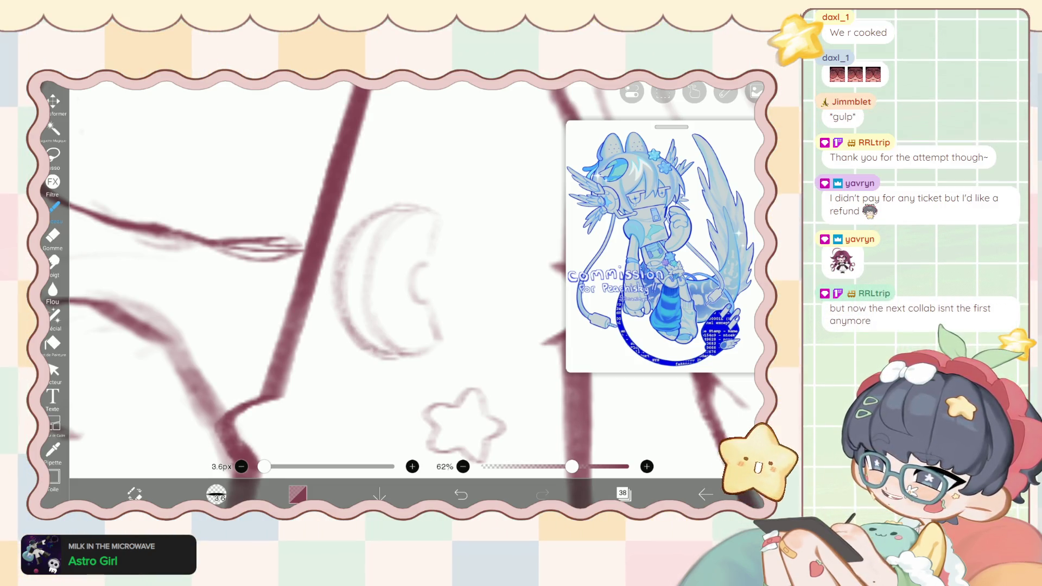
Erase the crescent's rough outer arc and upper-left edge with a 4.2px eraser.
key(e)
scroll(326, 272, down, 1)
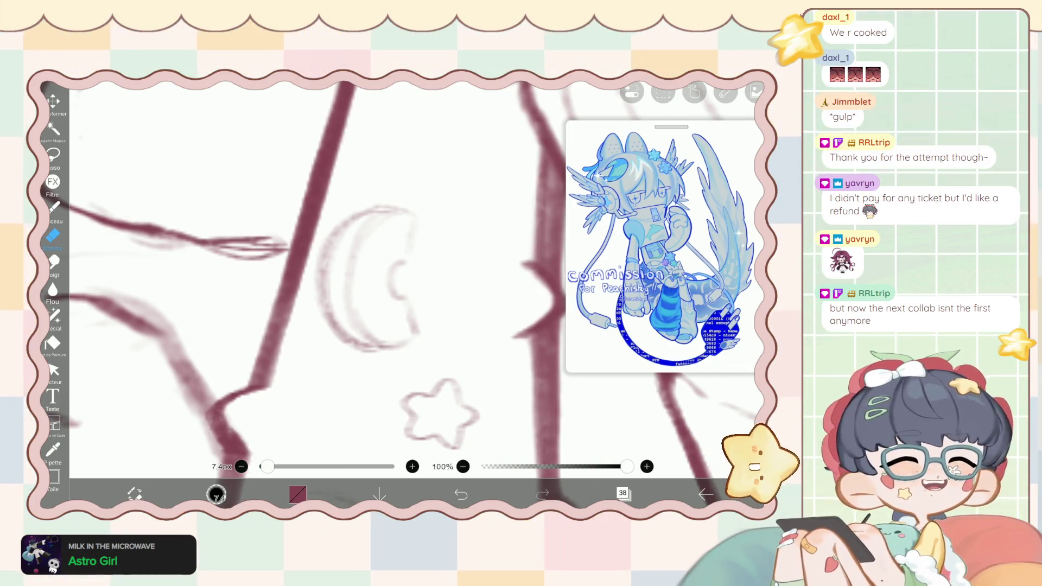
scroll(325, 271, up, 3)
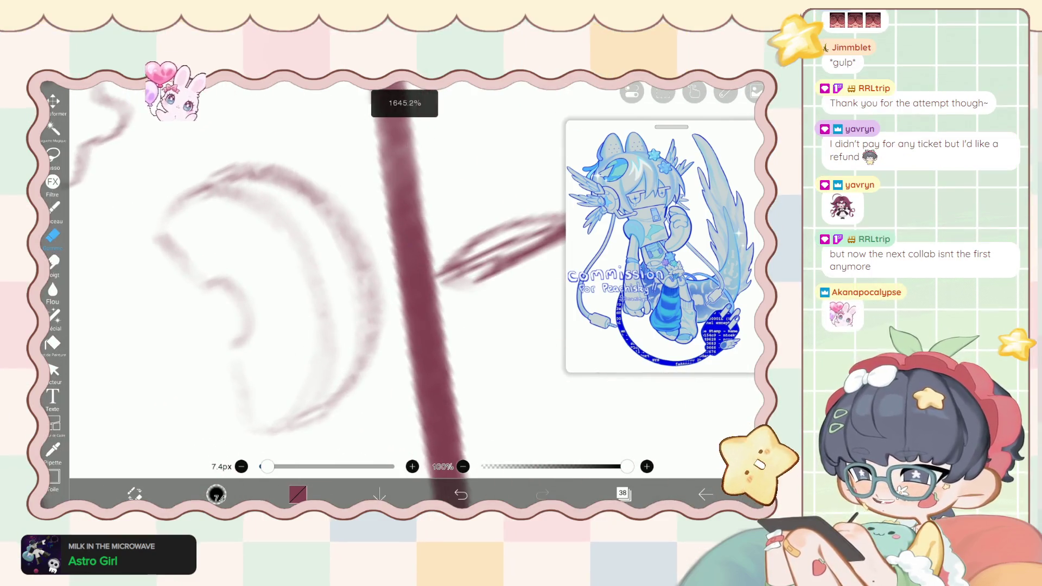
key(bracketleft)
key(bracketleft)
key(bracketleft)
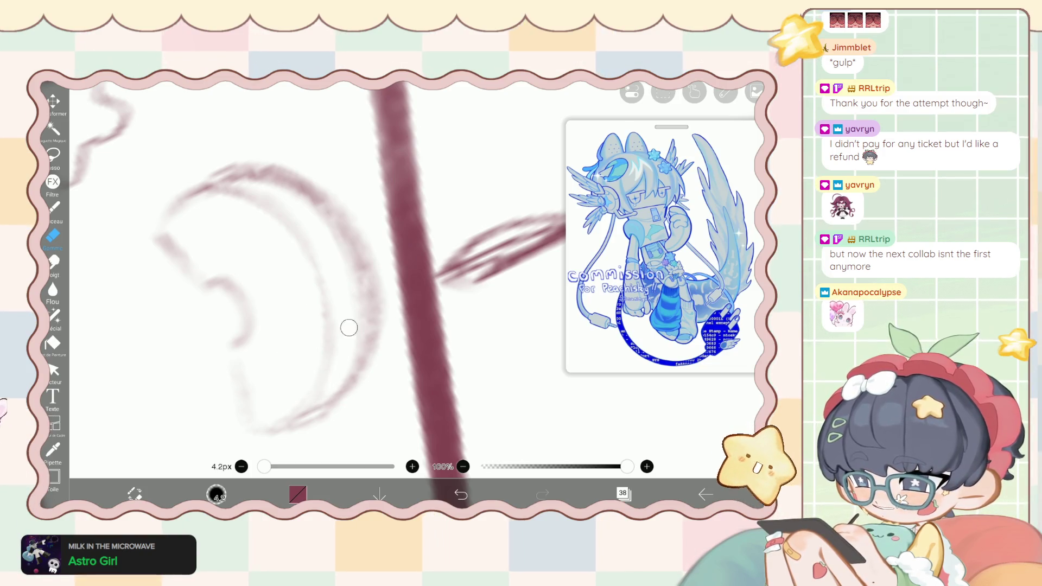
drag(412, 272, 337, 216)
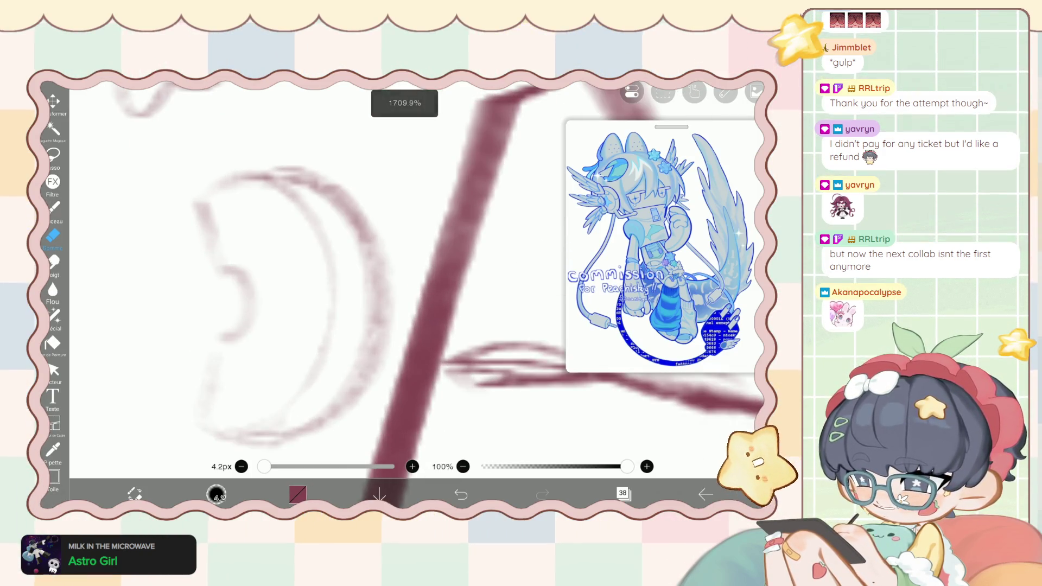
mouse_move(330, 178)
mouse_down()
mouse_move(391, 314)
mouse_move(380, 391)
mouse_move(331, 430)
mouse_up()
mouse_move(282, 304)
mouse_down()
mouse_move(293, 245)
mouse_move(347, 244)
mouse_move(304, 255)
mouse_move(331, 255)
mouse_up()
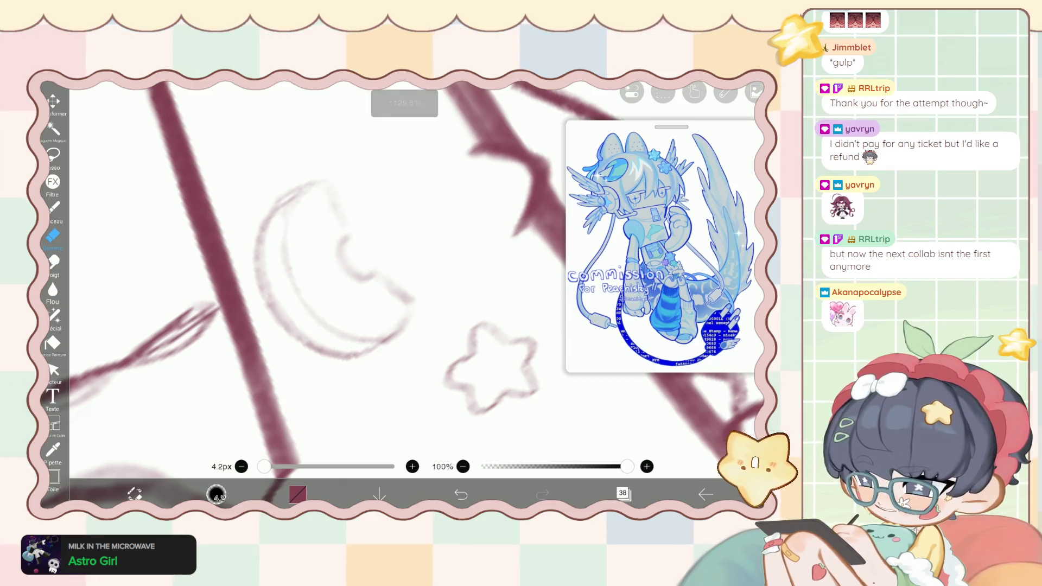
mouse_move(249, 216)
mouse_down()
mouse_move(272, 193)
mouse_move(254, 218)
mouse_move(318, 350)
mouse_up()
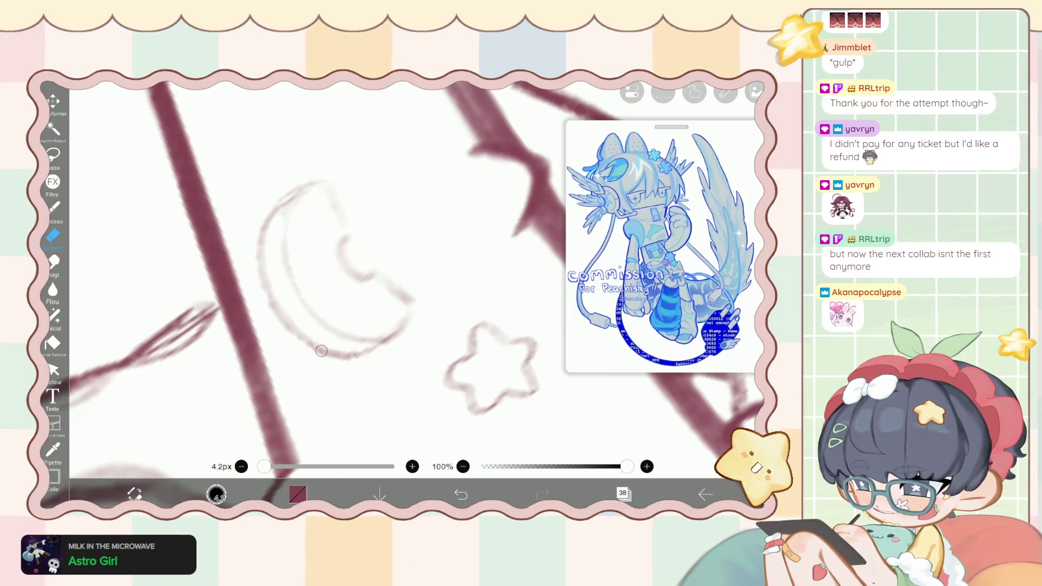
drag(380, 345, 352, 152)
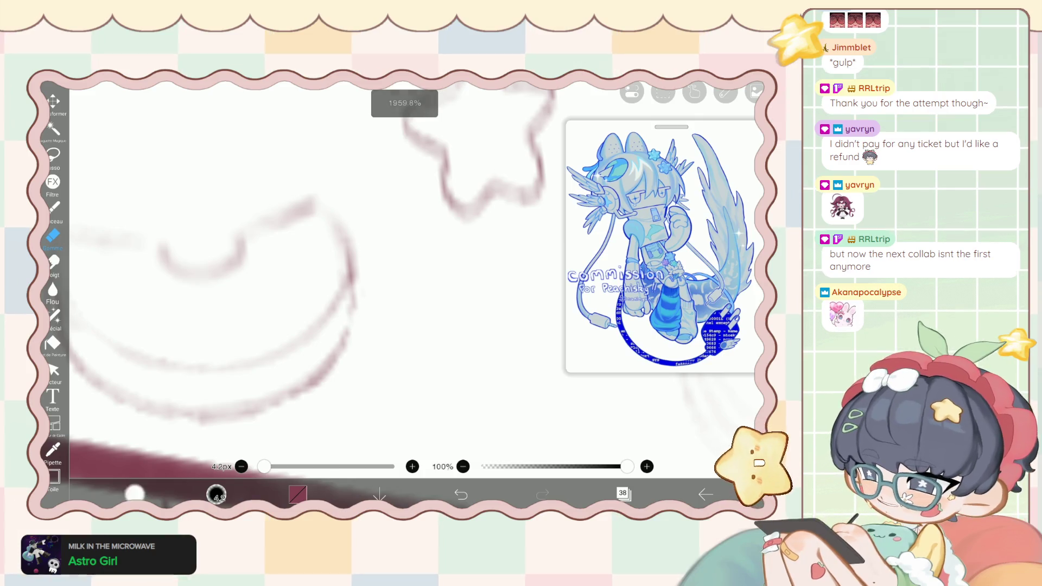
Redraw cleaner brush strokes along the arc's right and lower-right edges.
click(55, 206)
drag(347, 228, 341, 336)
drag(350, 298, 326, 374)
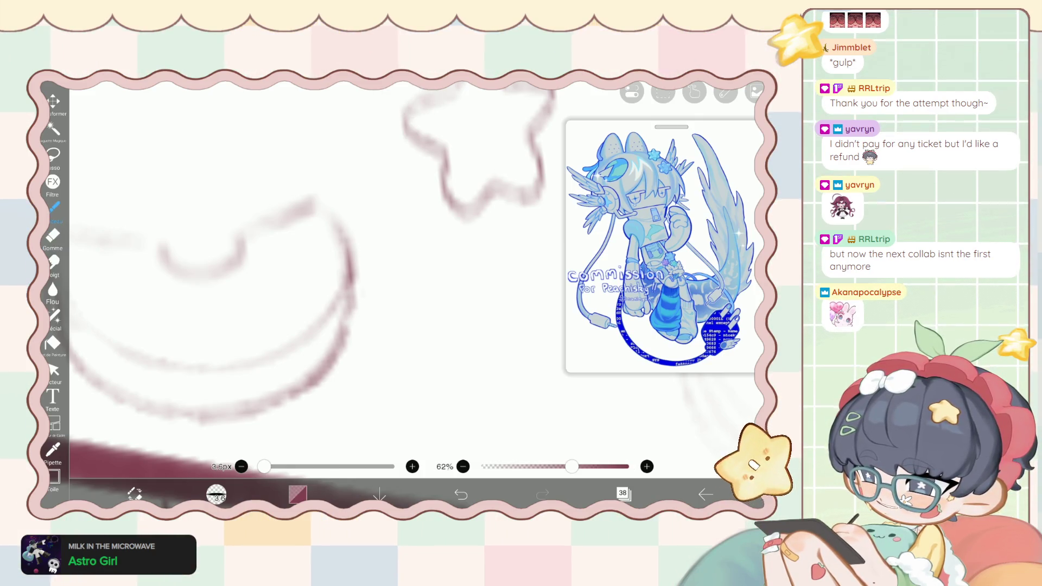
scroll(347, 271, up, 5)
scroll(347, 271, up, 2)
click(54, 316)
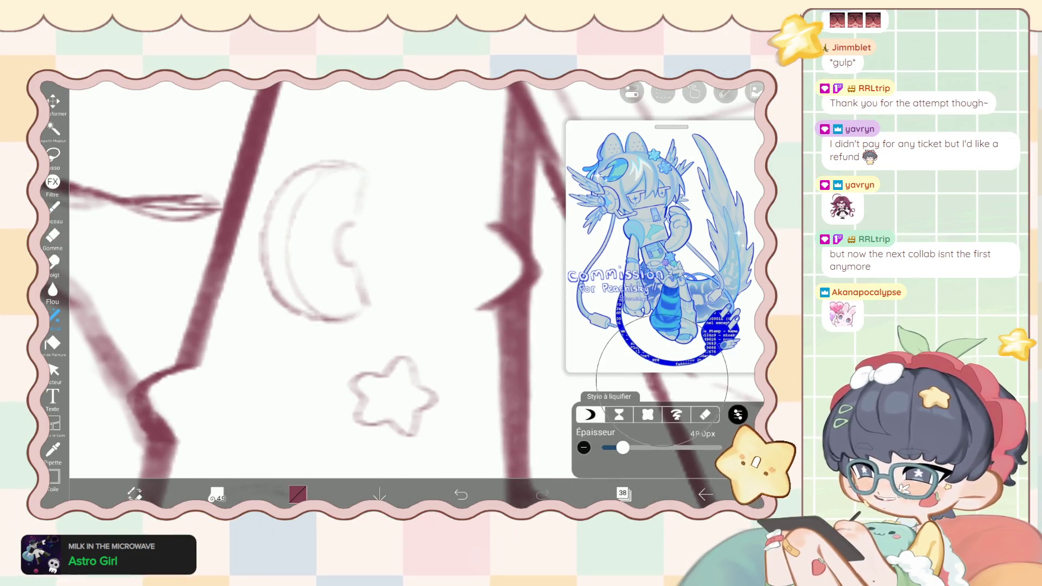
Warp the crescent sketch into shape with a slightly smaller liquify pen.
drag(621, 448, 620, 448)
mouse_move(304, 244)
mouse_down()
mouse_move(249, 204)
mouse_move(261, 188)
mouse_move(282, 314)
mouse_move(319, 325)
mouse_move(295, 240)
mouse_move(286, 316)
mouse_move(335, 326)
mouse_move(372, 310)
mouse_move(360, 291)
mouse_move(372, 303)
mouse_move(333, 330)
mouse_move(282, 335)
mouse_move(288, 304)
mouse_move(250, 263)
mouse_move(248, 167)
mouse_up()
scroll(326, 282, down, 2)
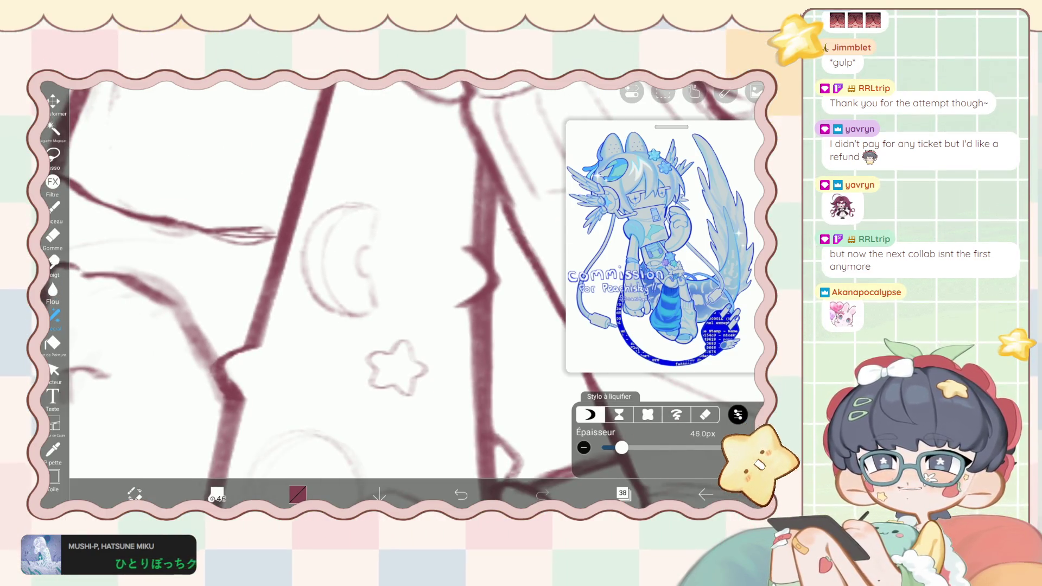
Trace bolder dark-red outlines along the crescent's edge, right side and top curve.
click(53, 207)
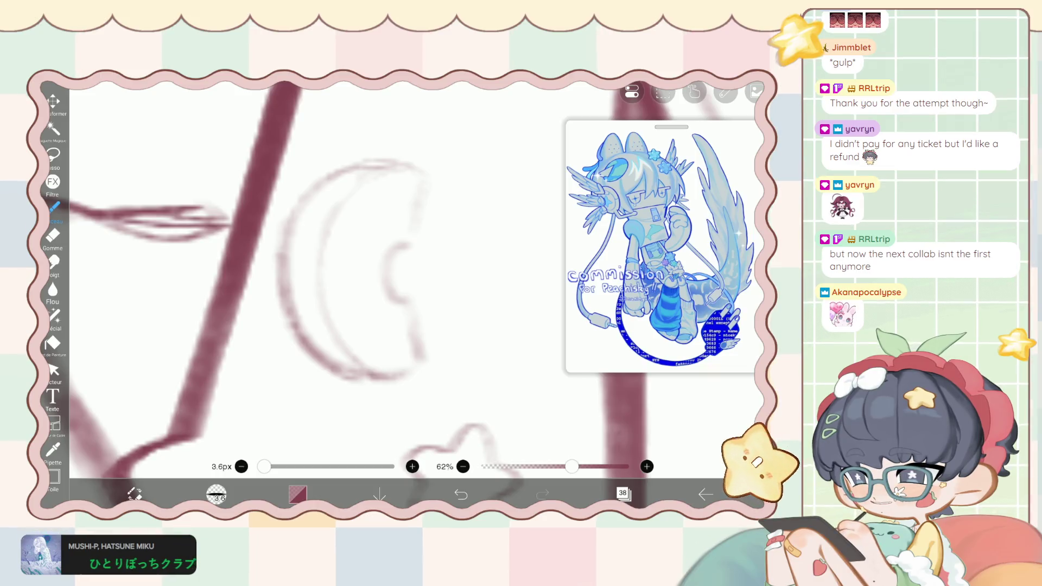
key(ctrl+z)
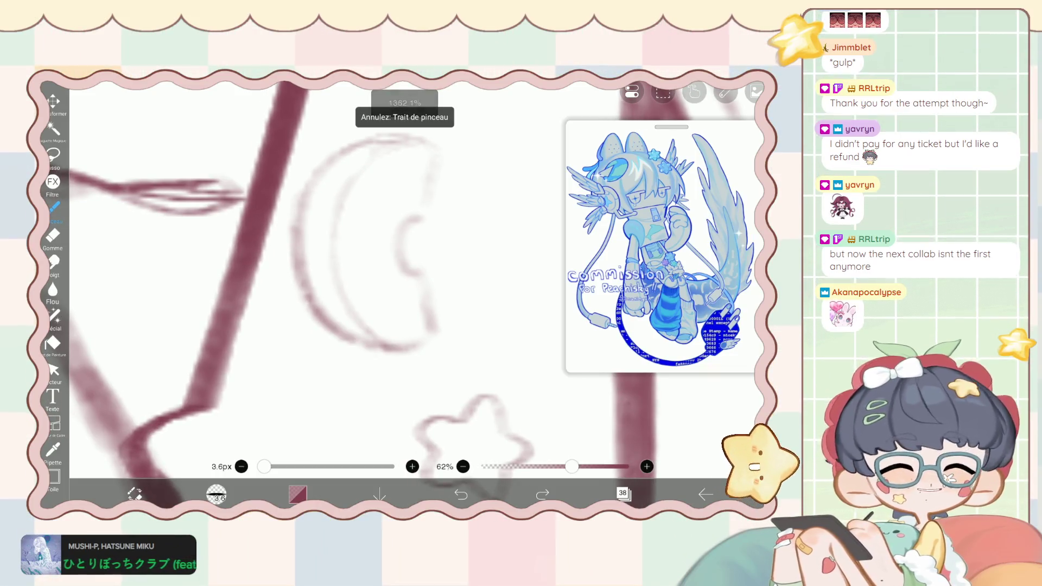
scroll(228, 293, up, 2)
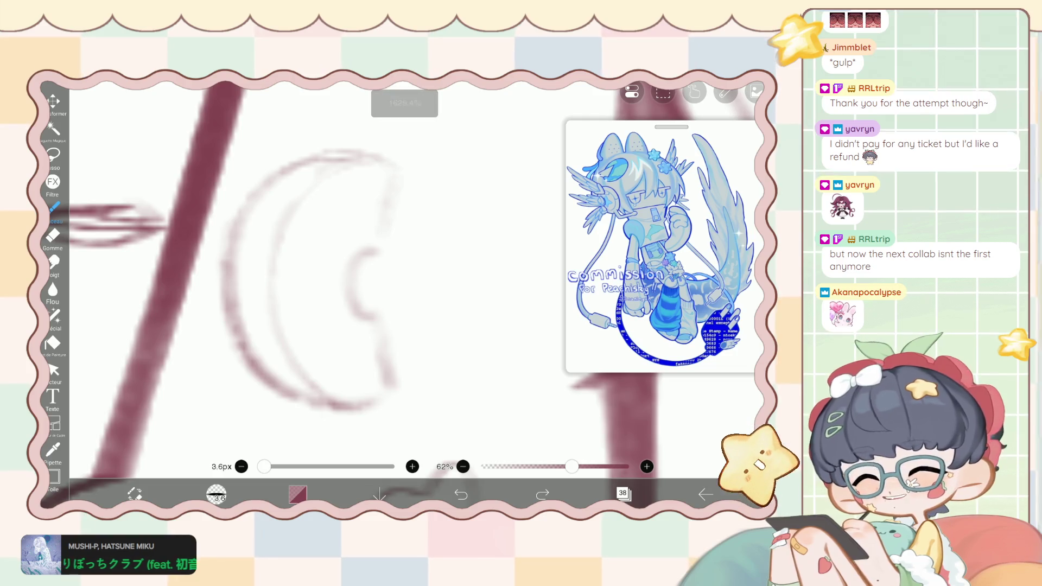
mouse_move(350, 311)
mouse_down()
mouse_move(377, 320)
mouse_move(394, 383)
mouse_up()
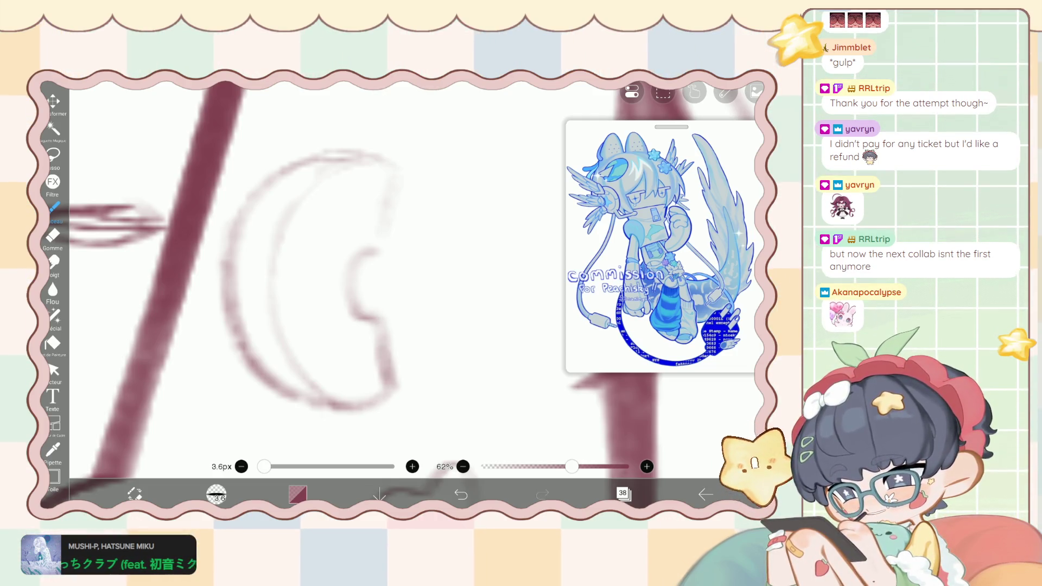
drag(377, 248, 360, 256)
mouse_move(400, 168)
mouse_down()
mouse_move(371, 256)
mouse_move(382, 207)
mouse_up()
drag(389, 163, 342, 156)
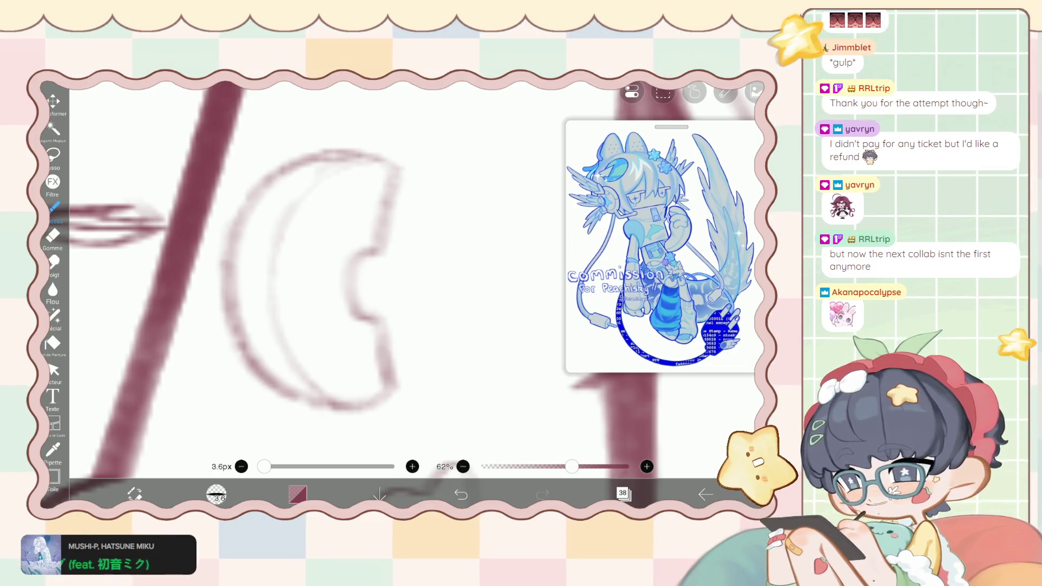
scroll(315, 277, down, 5)
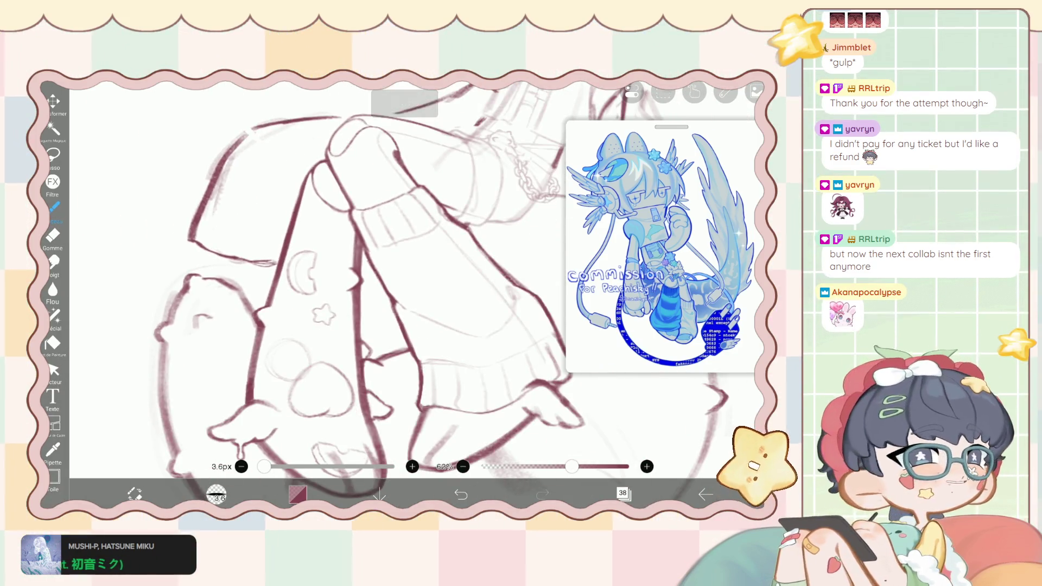
scroll(353, 283, up, 2)
click(53, 155)
Shift the moon-and-star pair slightly with Transform, confirm it, and return to the Brush.
mouse_move(276, 267)
mouse_down()
mouse_move(320, 311)
mouse_move(281, 264)
mouse_up()
key(ctrl+z)
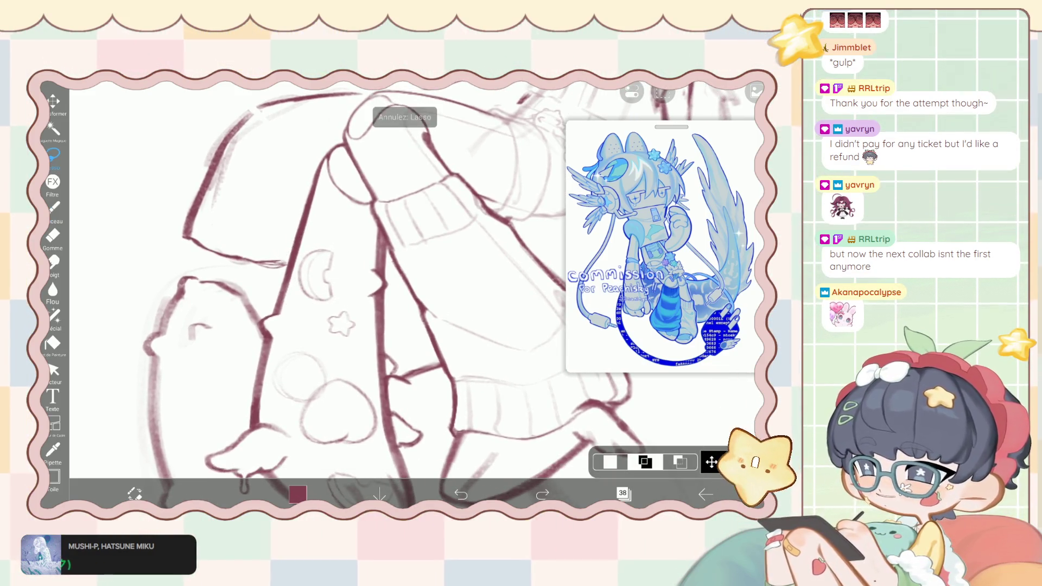
click(623, 493)
click(623, 493)
click(623, 493)
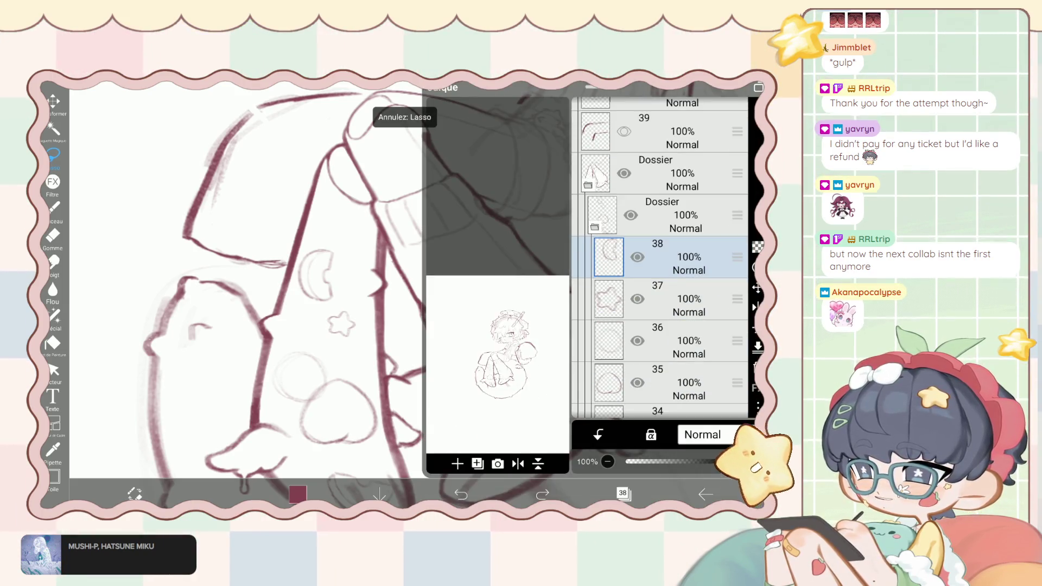
click(577, 482)
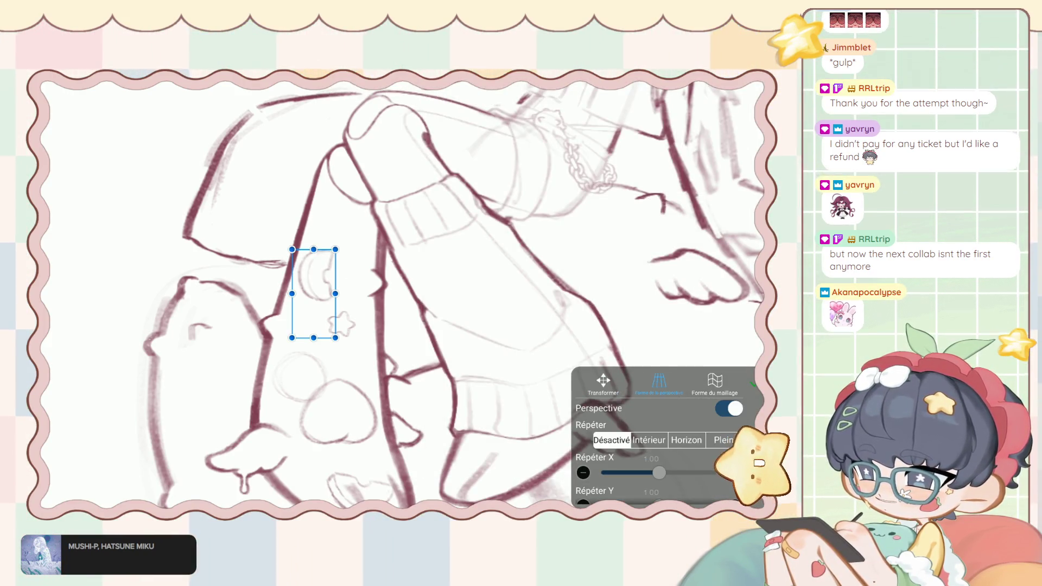
click(623, 493)
click(623, 493)
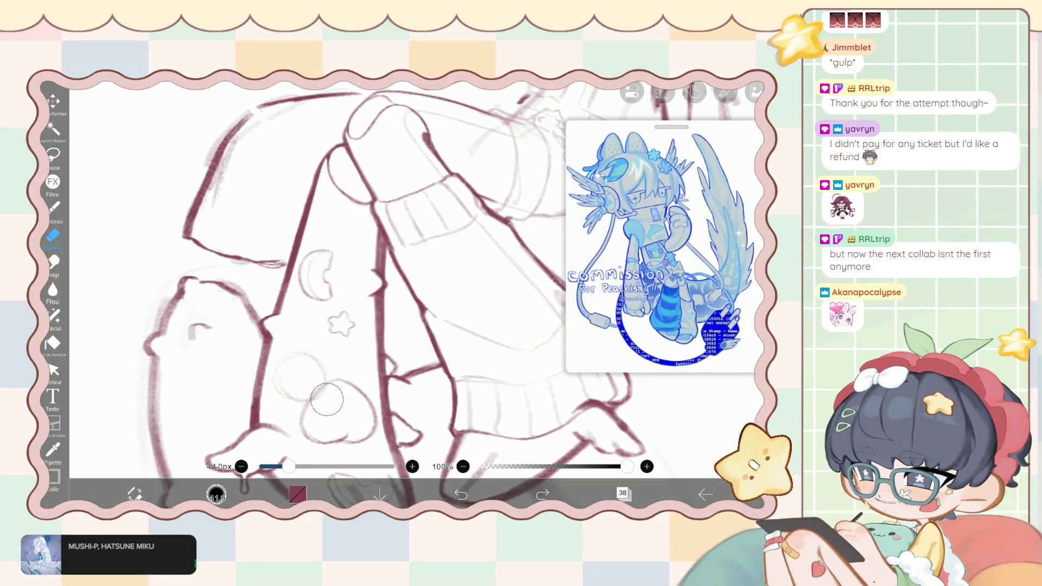
key(b)
scroll(380, 271, down, 3)
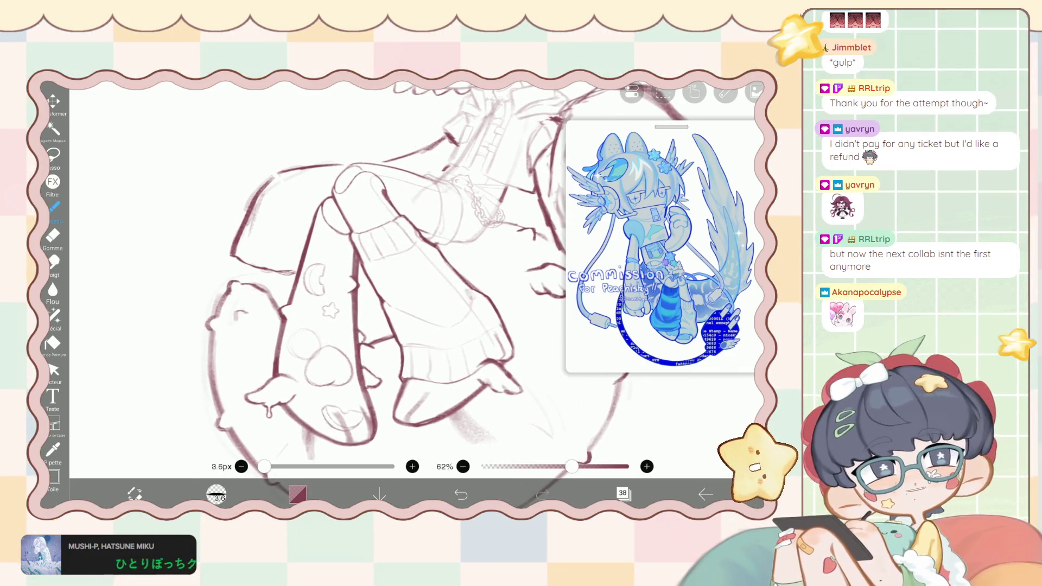
Add a new empty layer 39.
click(623, 493)
click(53, 102)
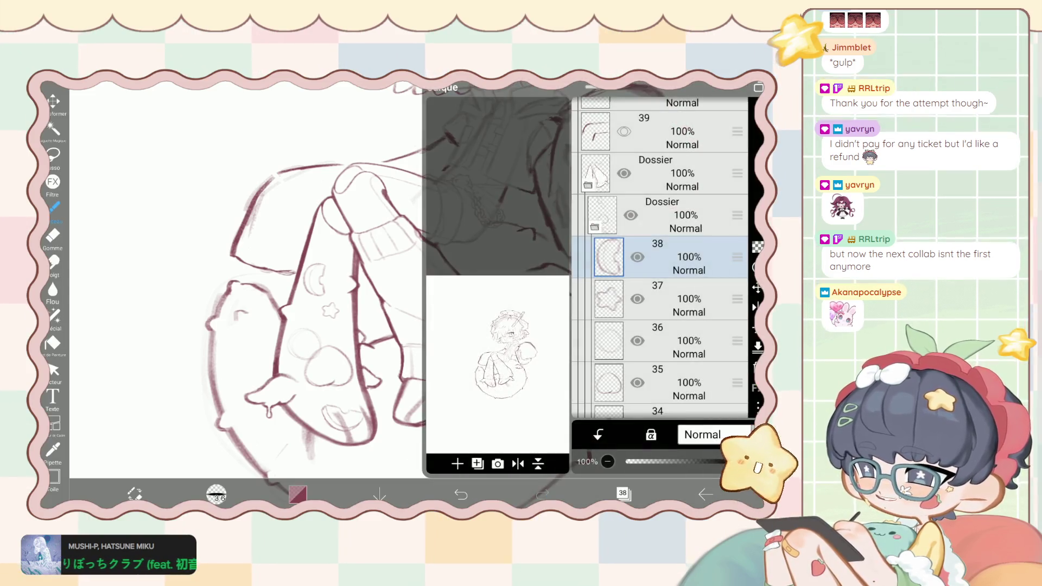
scroll(659, 258, down, 2)
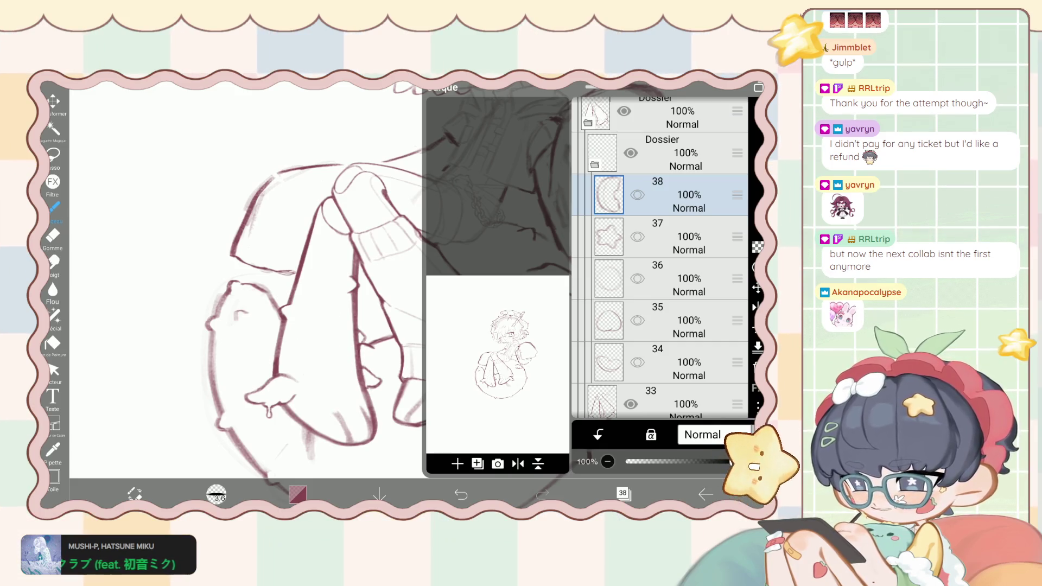
click(458, 463)
click(624, 494)
scroll(380, 293, up, 5)
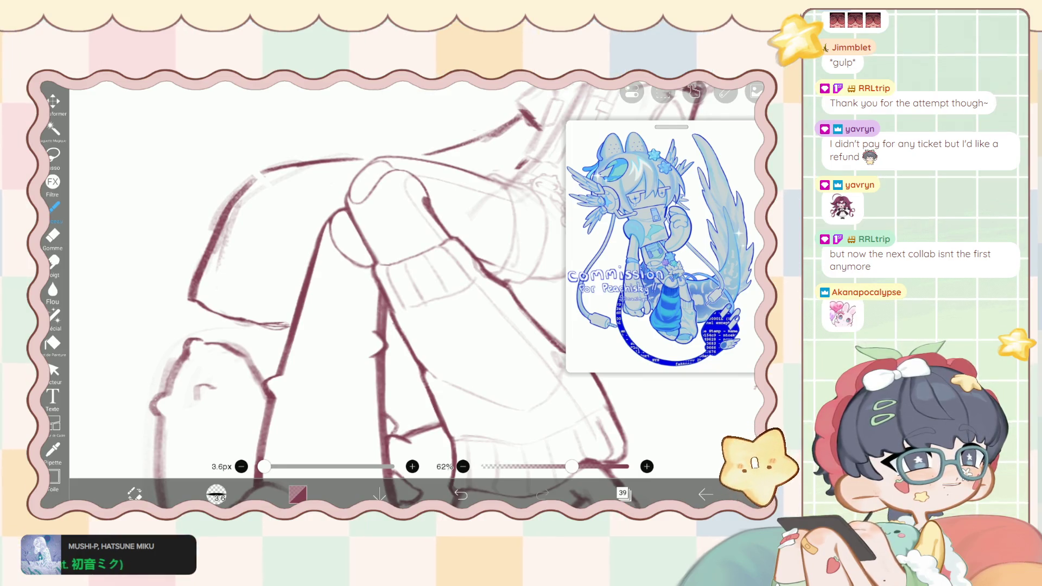
scroll(380, 272, up, 5)
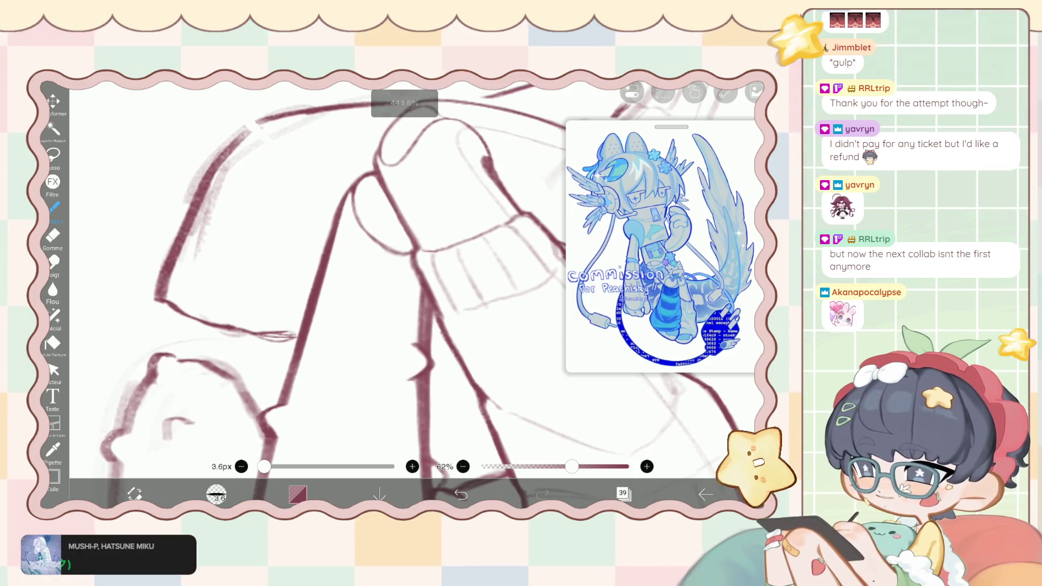
scroll(380, 293, down, 5)
scroll(322, 237, up, 5)
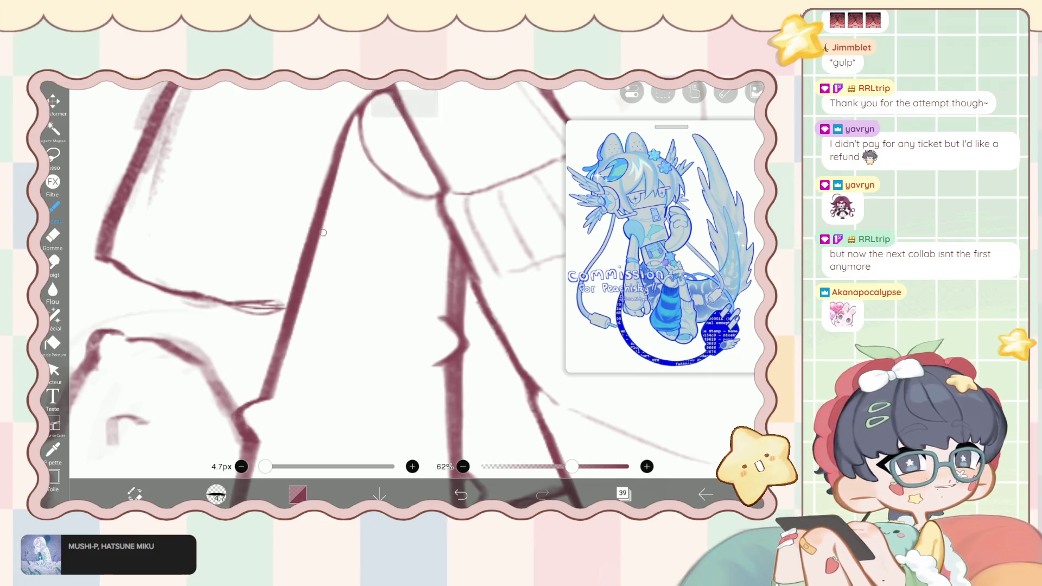
Move layer 39 above the Dossier folder, fade the folder to 42% opacity, and select layer 39.
click(623, 493)
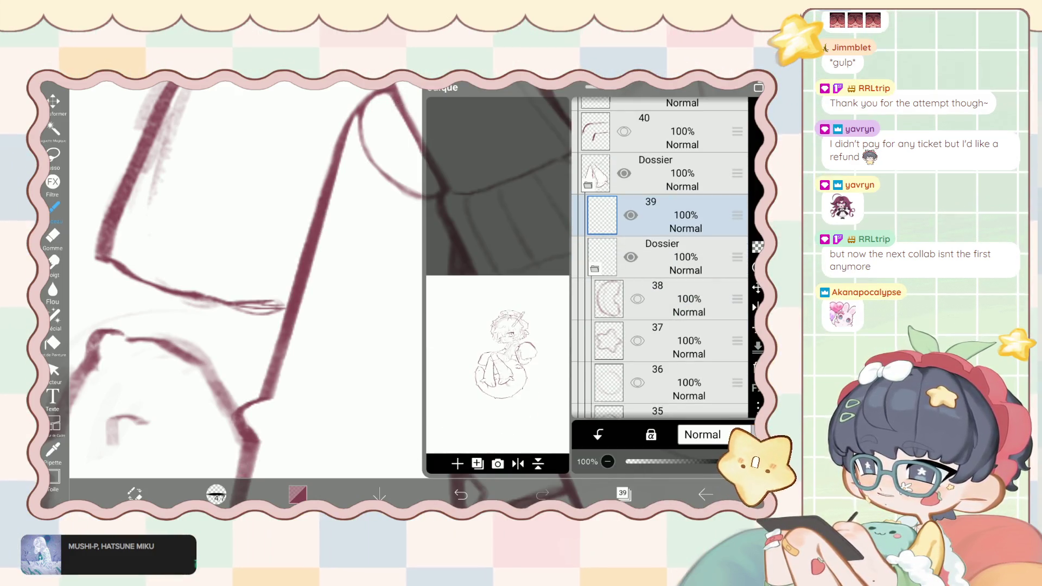
click(460, 493)
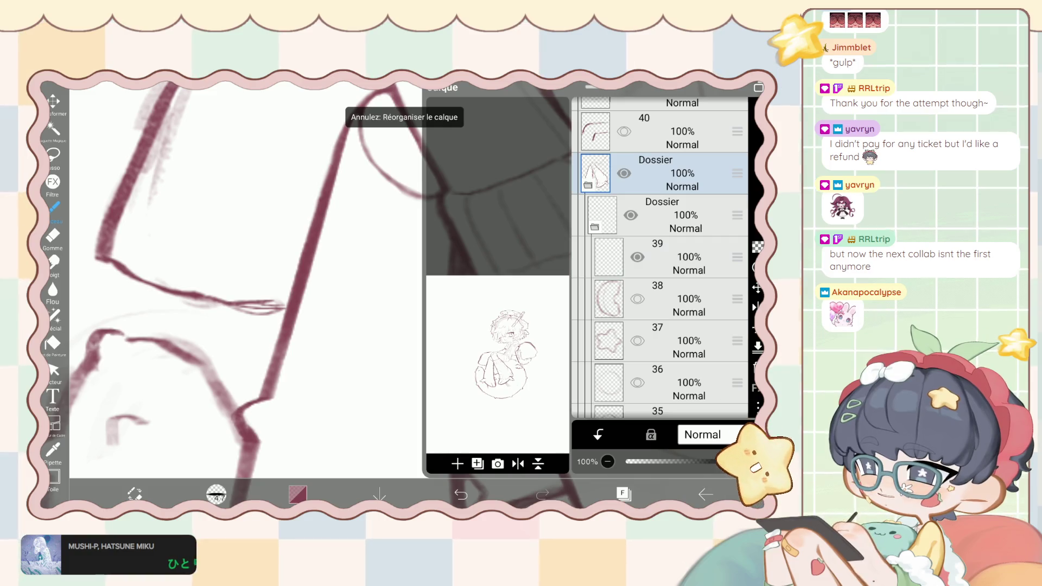
drag(737, 461, 672, 462)
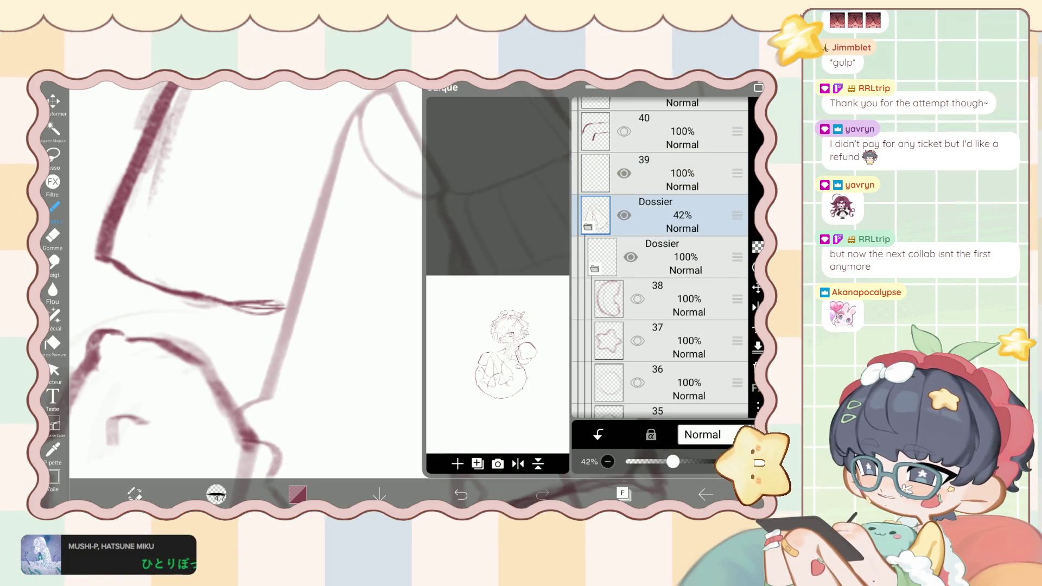
click(678, 174)
click(623, 493)
scroll(280, 250, up, 2)
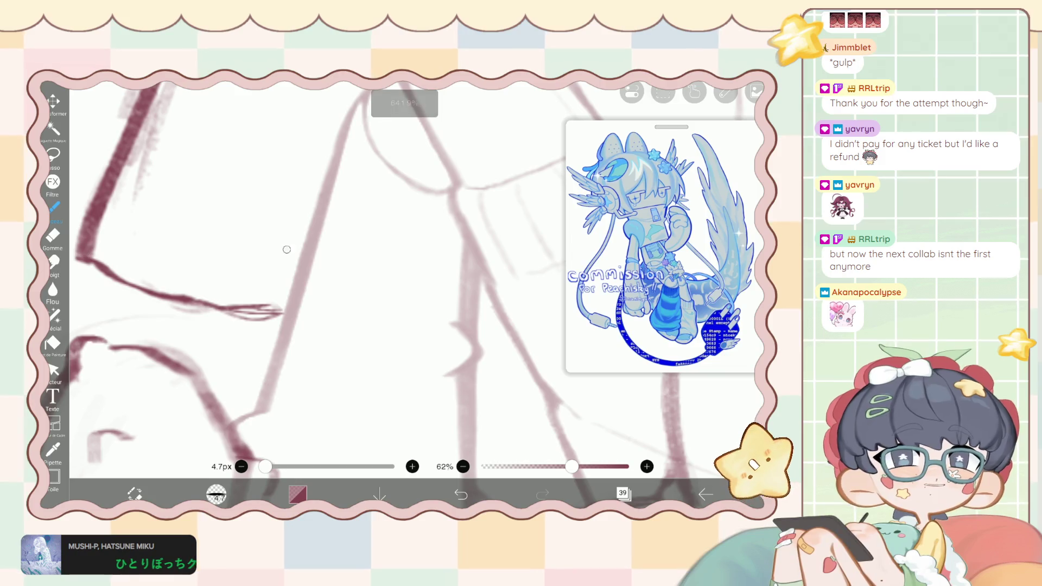
Ink a V-shaped dark-red line over the faded leg on layer 39, retracing to thicken it.
mouse_move(316, 235)
mouse_down()
mouse_move(362, 292)
mouse_move(320, 236)
mouse_up()
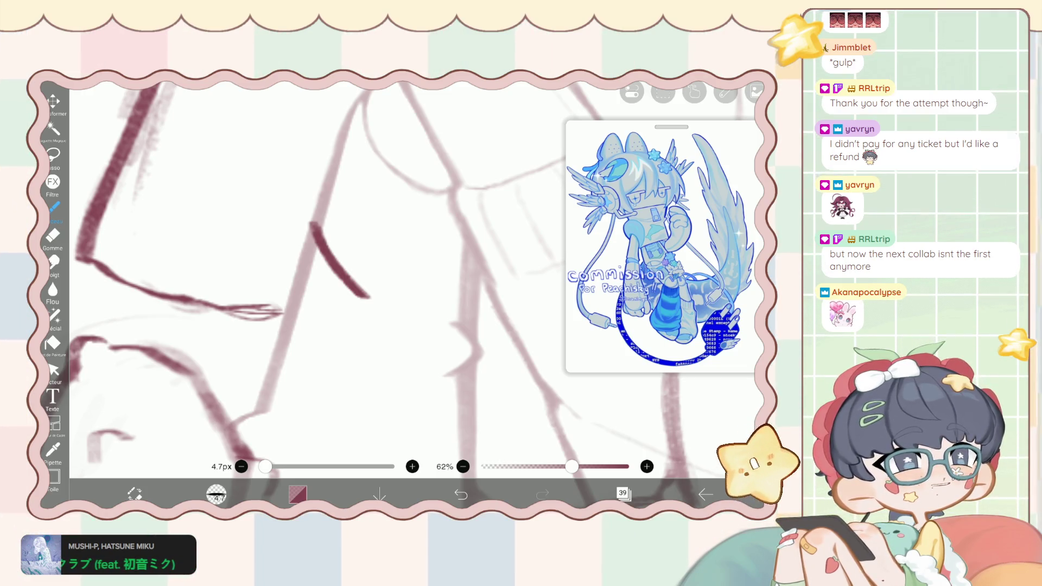
scroll(326, 293, up, 1)
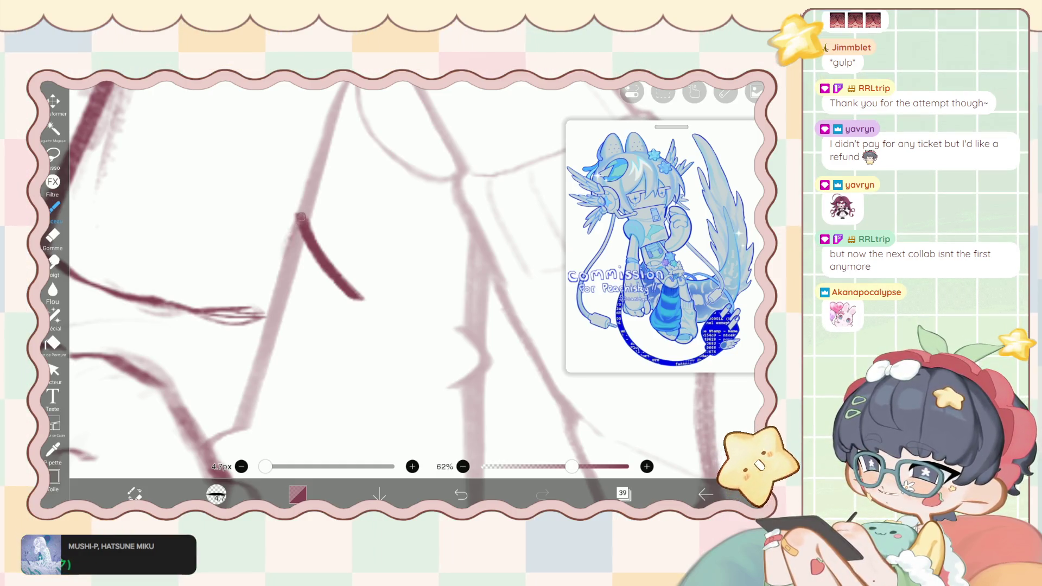
mouse_move(293, 228)
mouse_down()
mouse_move(281, 304)
mouse_move(328, 325)
mouse_move(355, 296)
mouse_up()
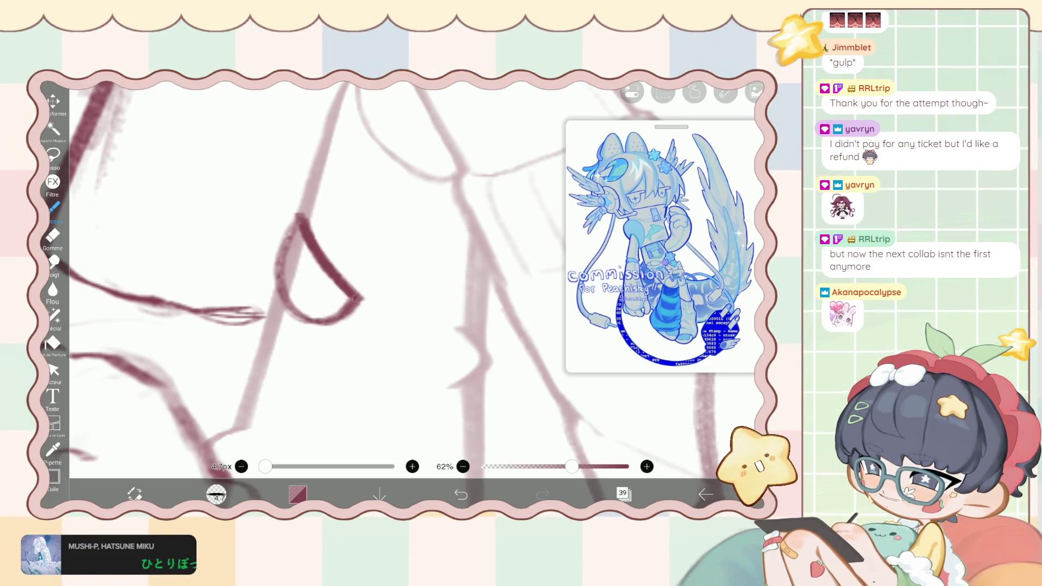
drag(304, 212, 362, 296)
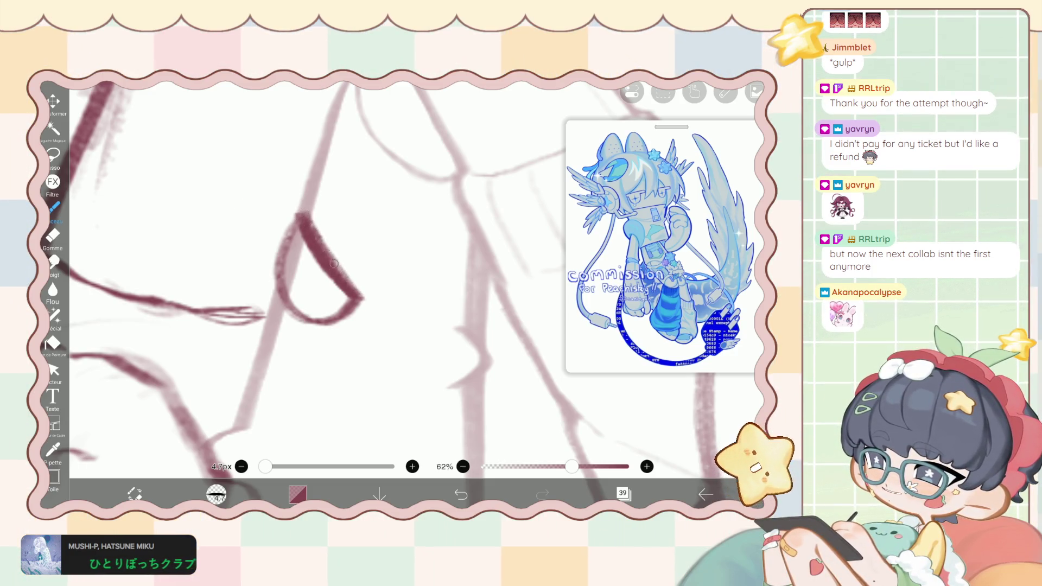
drag(326, 253, 362, 296)
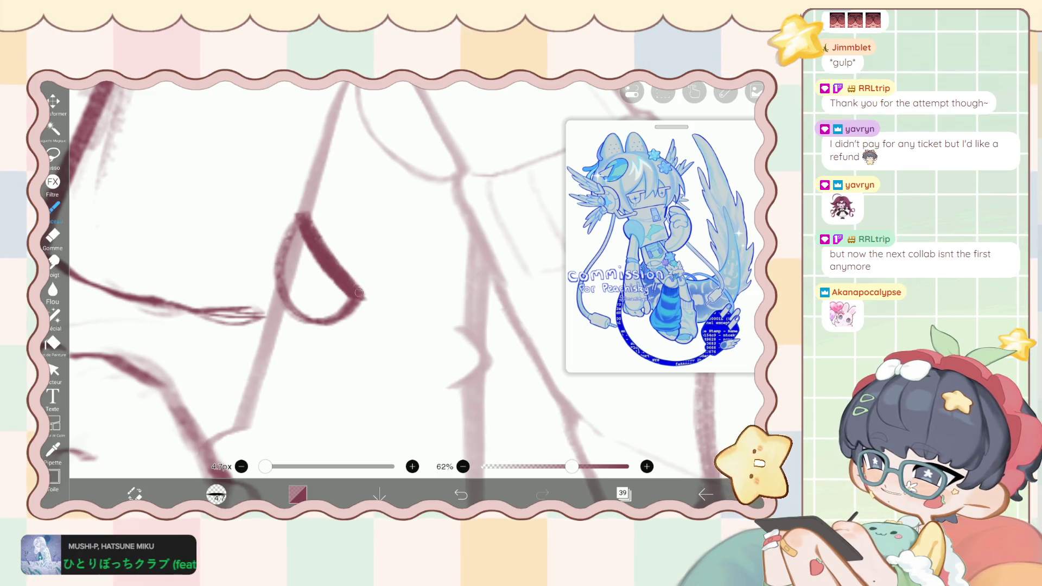
Add a brush dab at the top of the V line.
key(e)
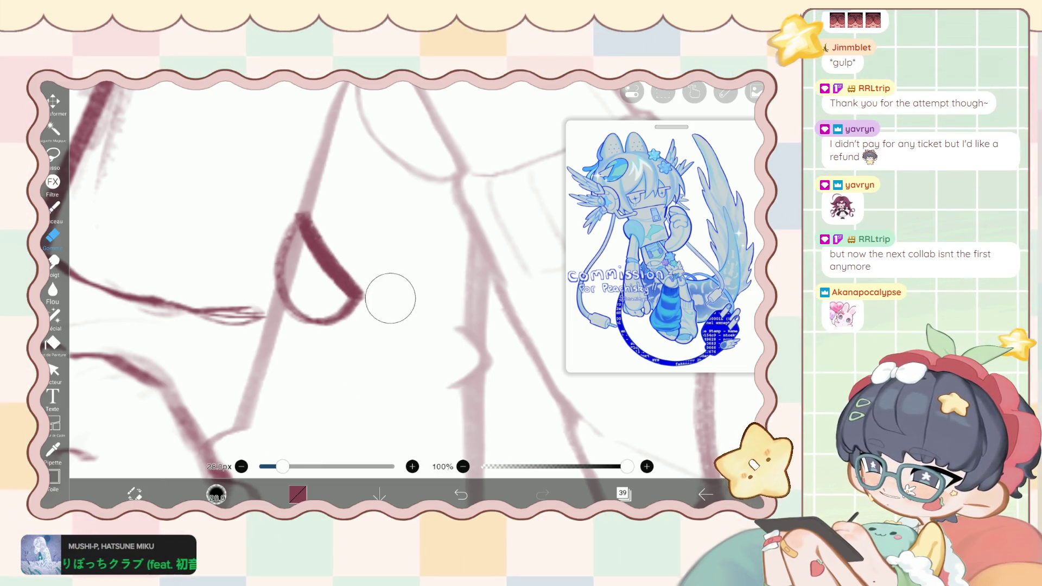
key(b)
scroll(277, 212, up, 3)
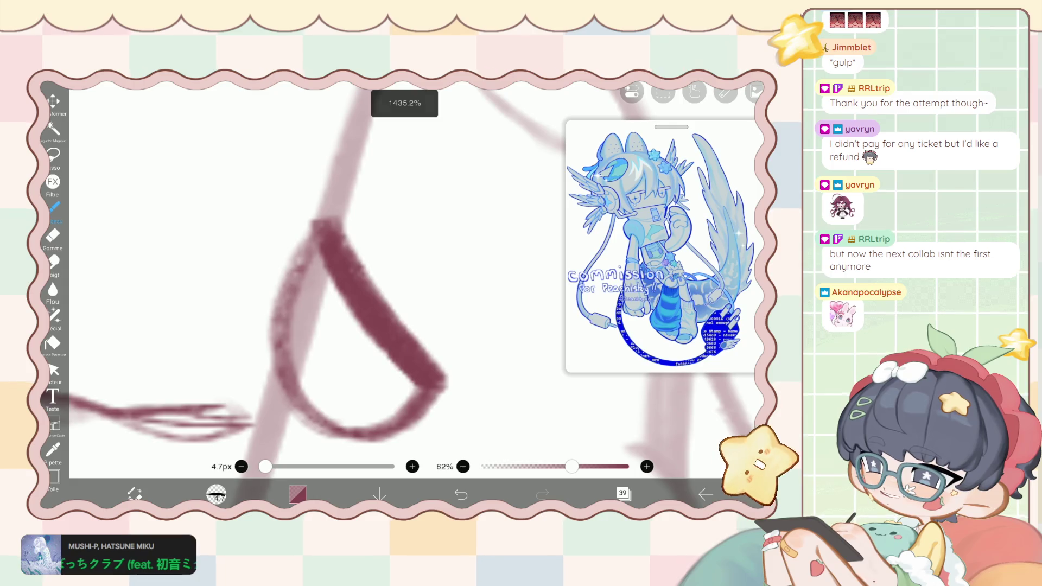
click(320, 220)
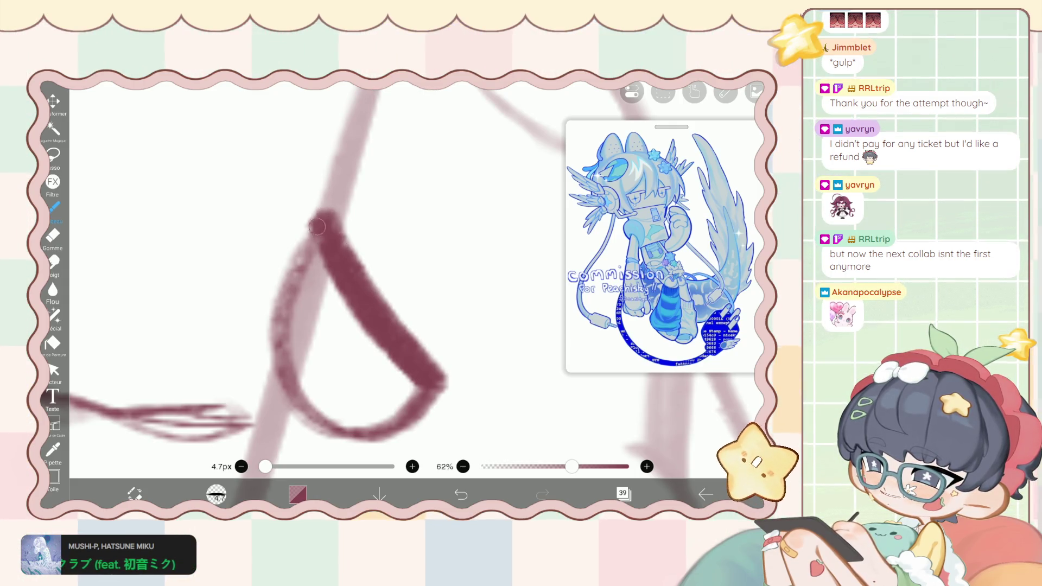
scroll(325, 217, down, 1)
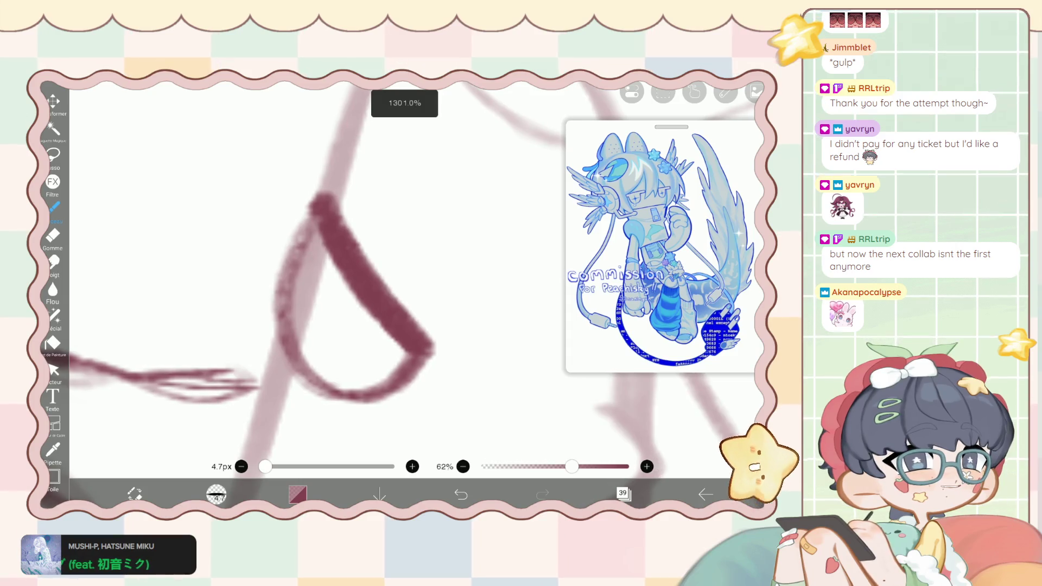
Trim the V line's lower-left curve with a 4.4px eraser, undoing the last trim.
key(e)
scroll(326, 244, up, 1)
drag(282, 466, 264, 466)
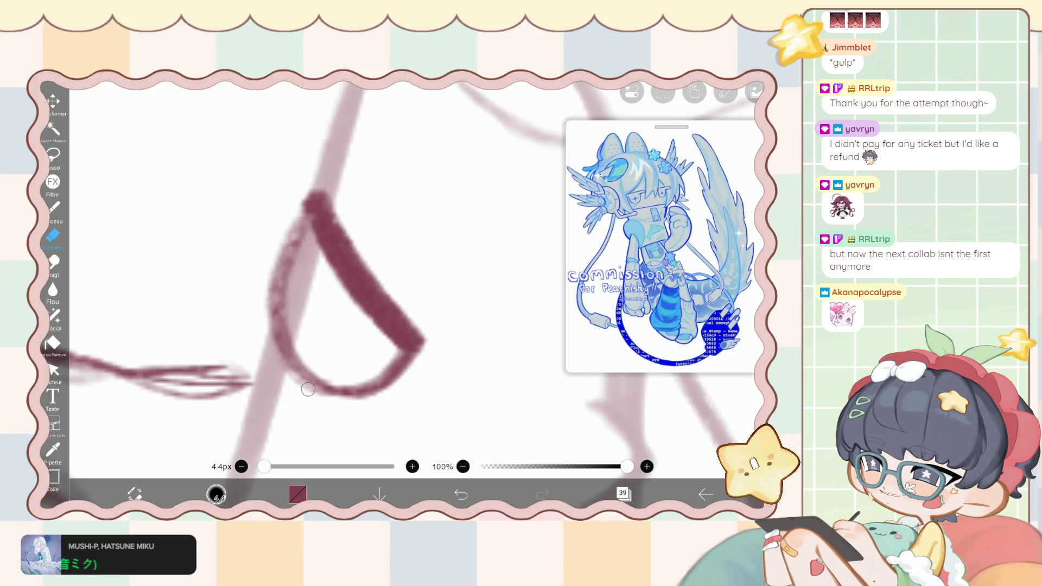
drag(267, 346, 330, 403)
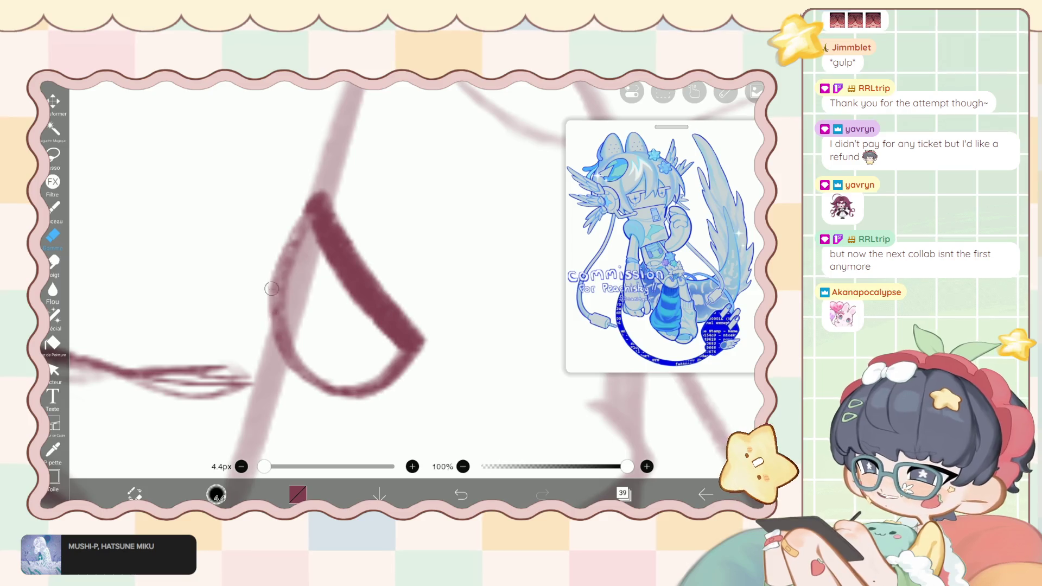
drag(297, 248, 281, 322)
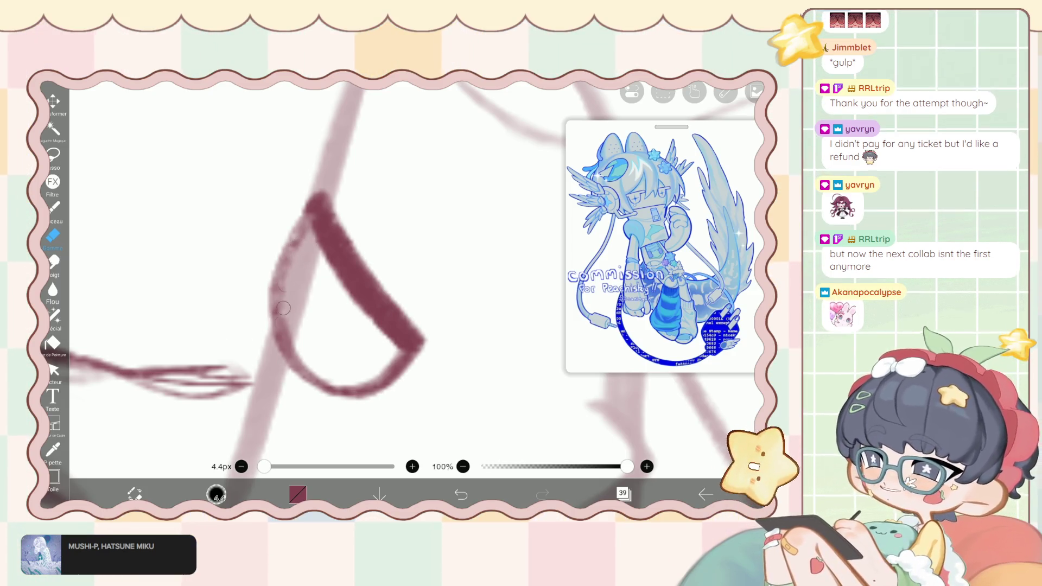
key(ctrl+z)
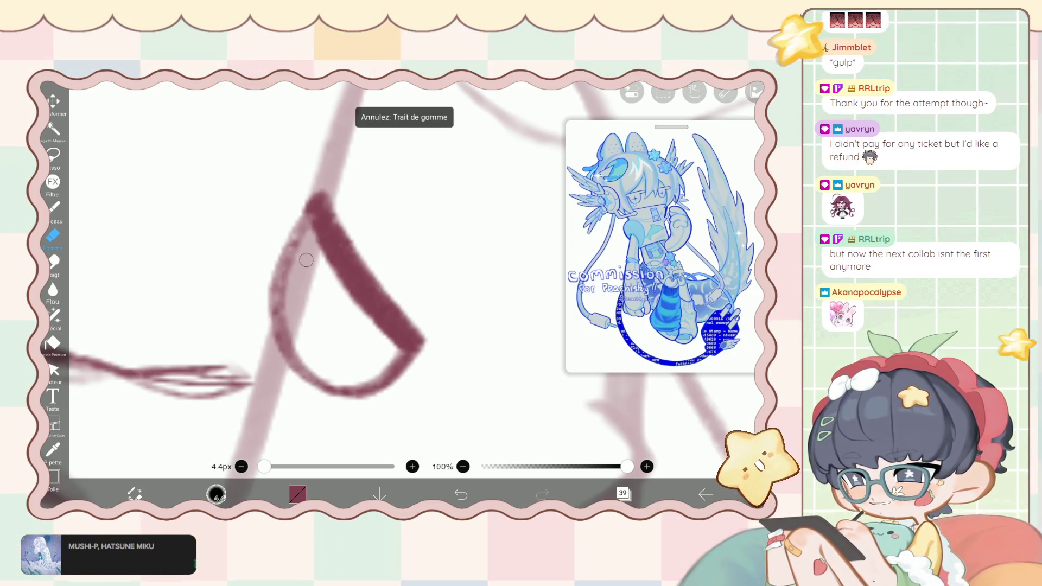
Paint dark-red inner strokes inside the hooked fold, then undo the last stroke.
key(b)
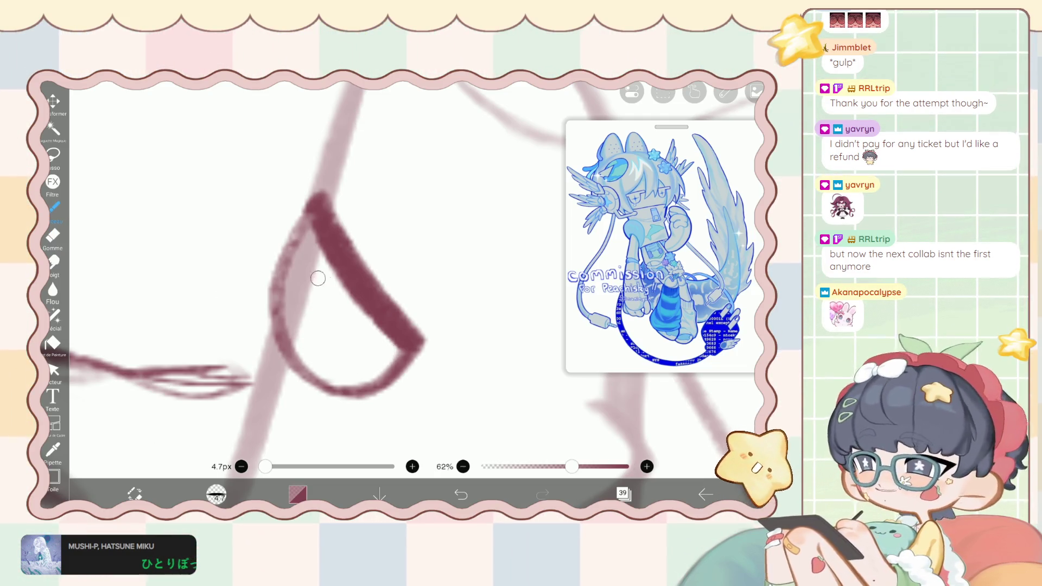
mouse_move(350, 275)
mouse_down()
mouse_move(314, 311)
mouse_move(303, 374)
mouse_up()
mouse_move(342, 293)
mouse_down()
mouse_move(306, 369)
mouse_move(316, 367)
mouse_up()
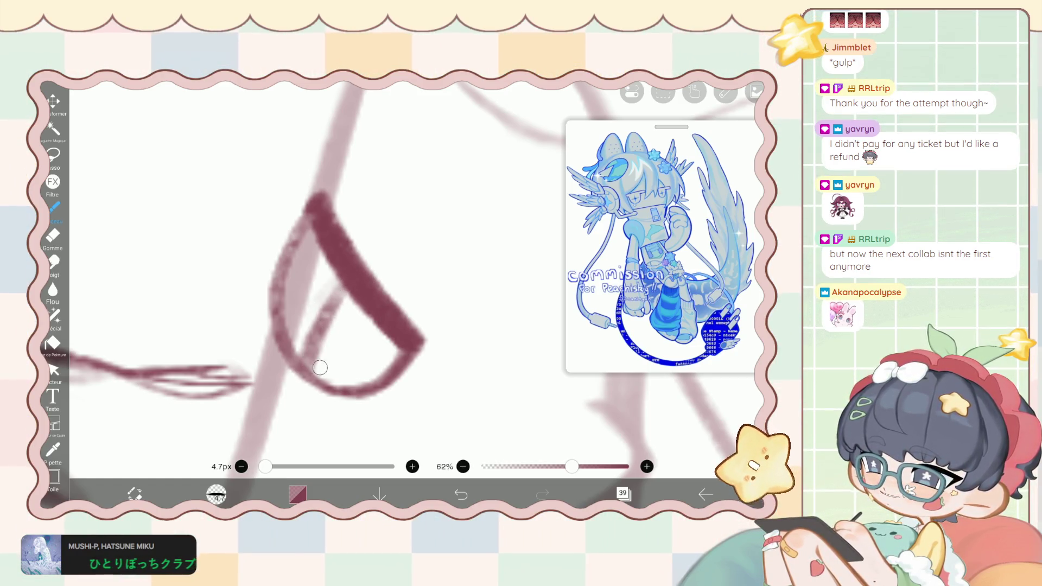
mouse_move(389, 327)
mouse_down()
mouse_move(349, 363)
mouse_move(352, 374)
mouse_up()
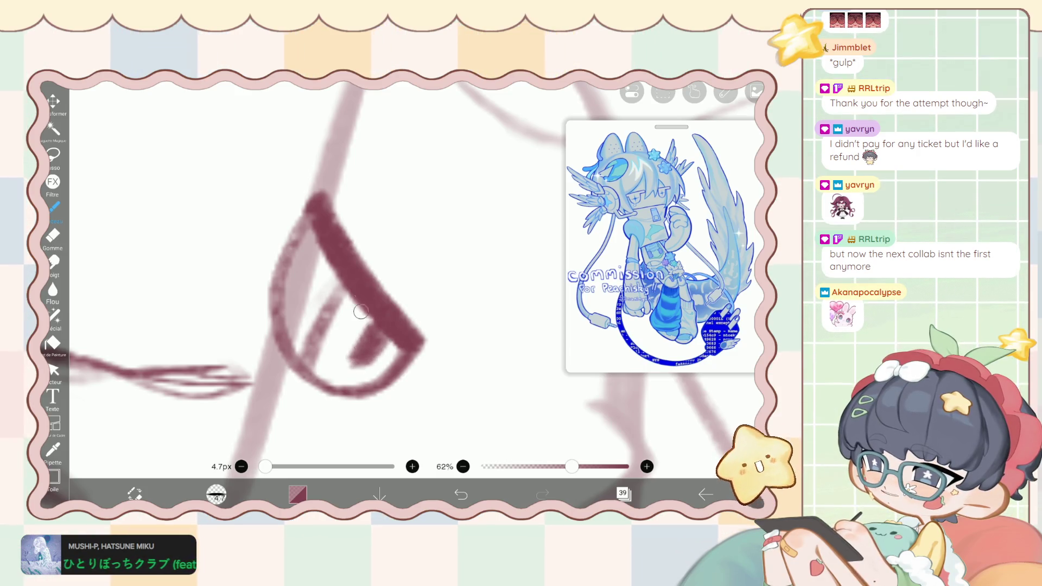
scroll(358, 326, down, 2)
scroll(347, 272, up, 2)
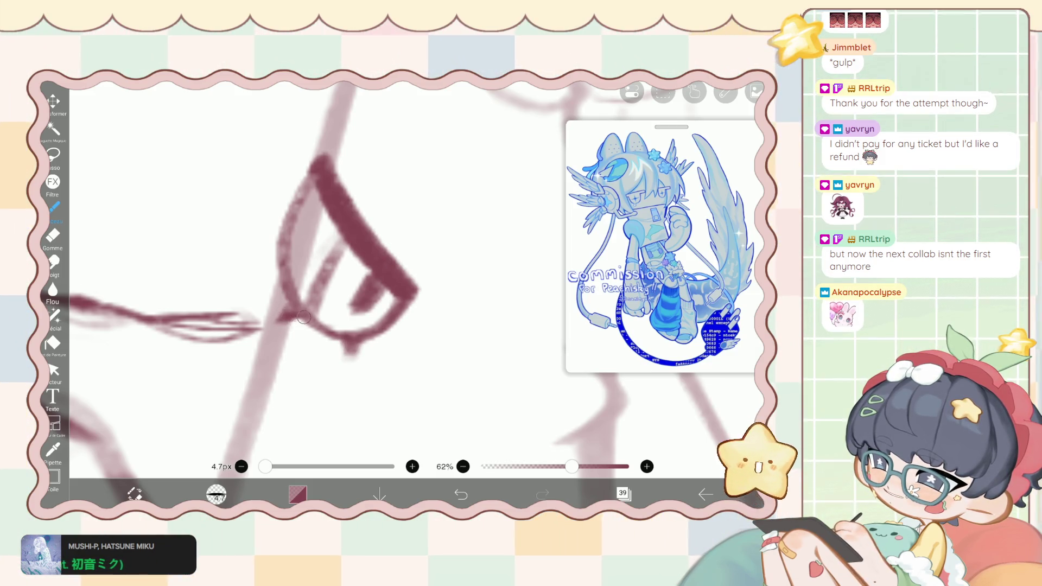
key(e)
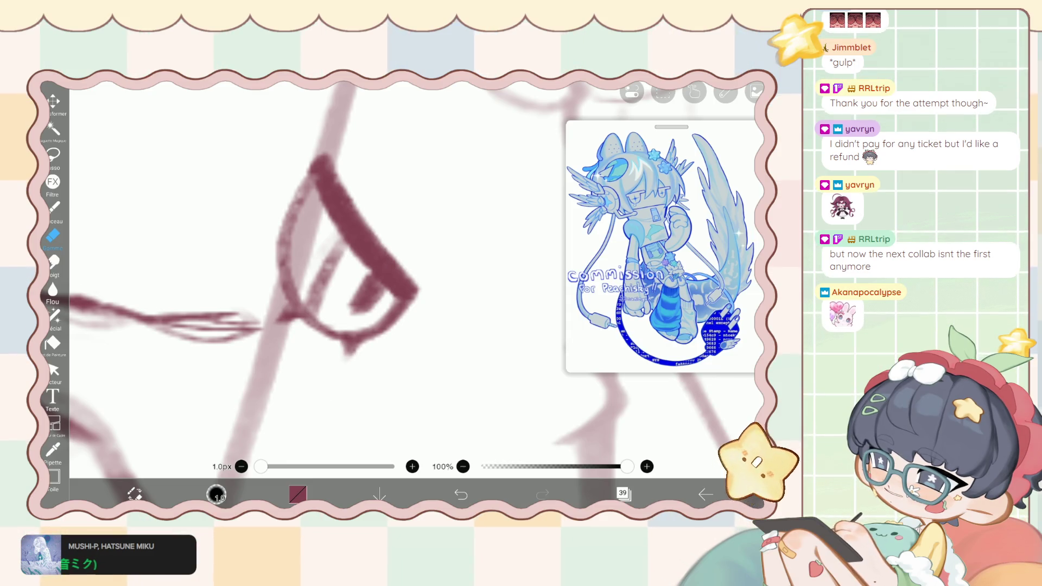
key(b)
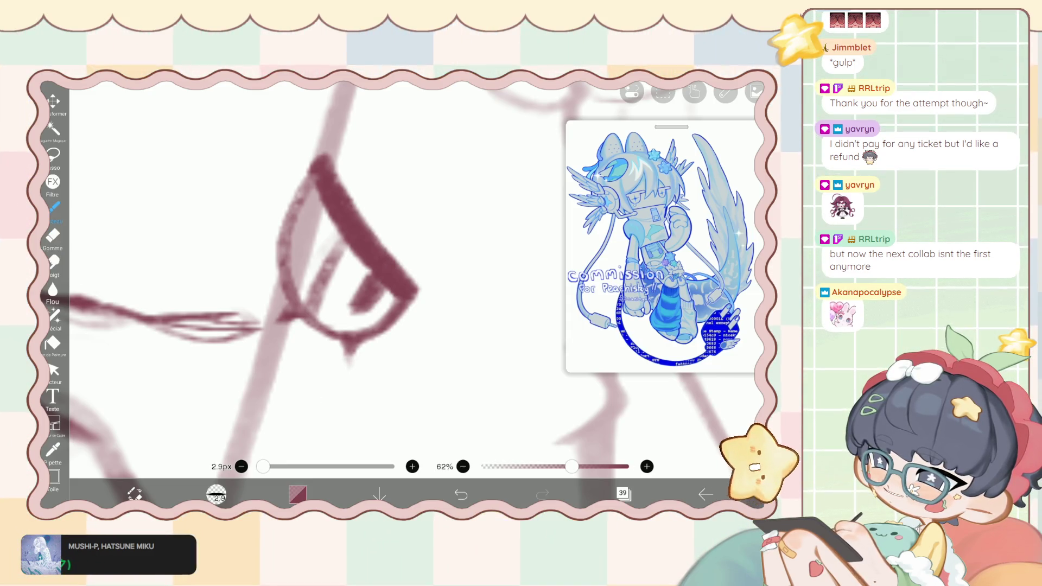
click(461, 494)
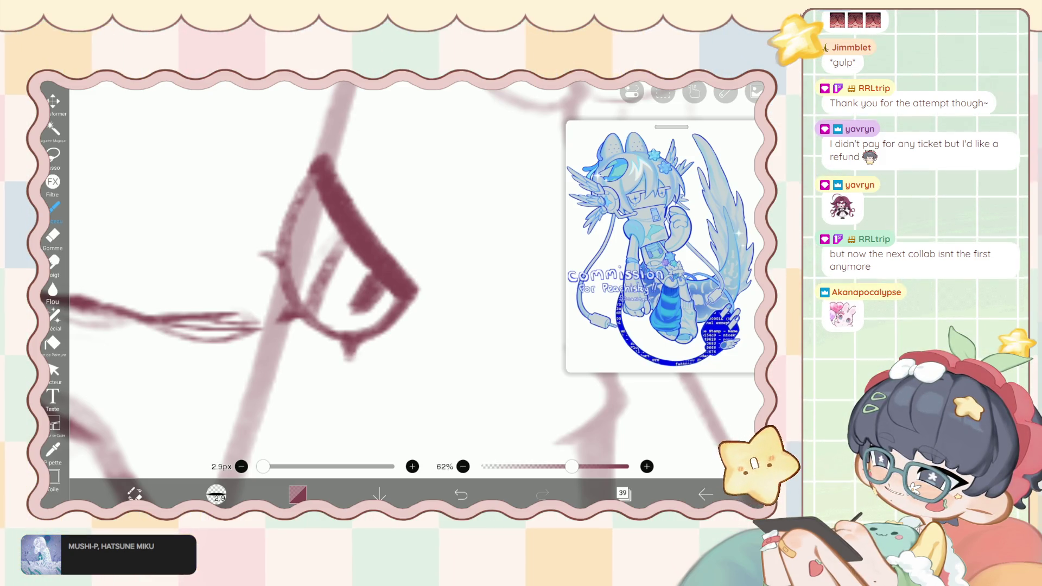
scroll(348, 282, down, 10)
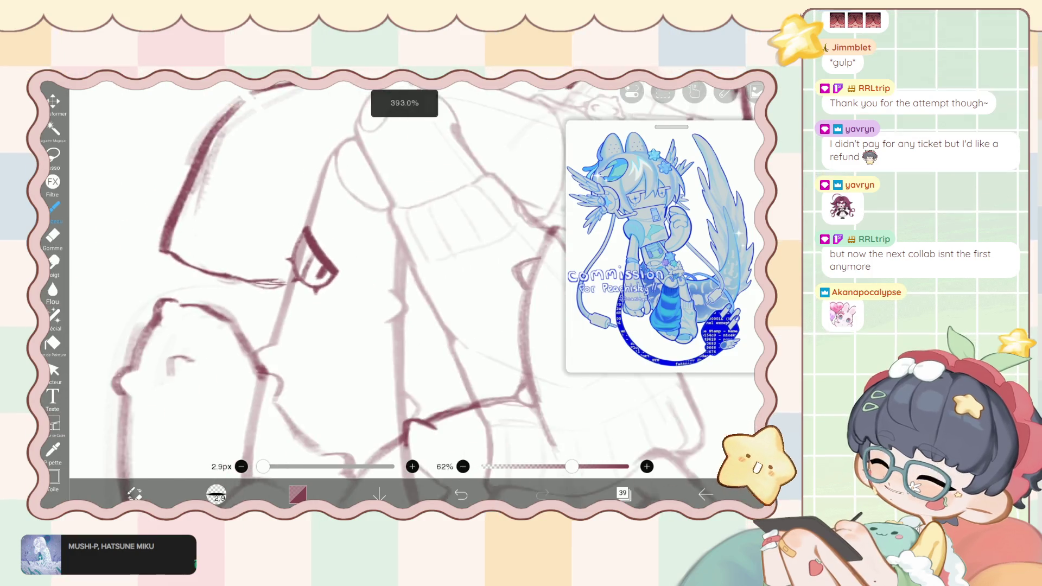
Turn off visibility of the tail sketch layer in the layers list.
scroll(312, 263, up, 10)
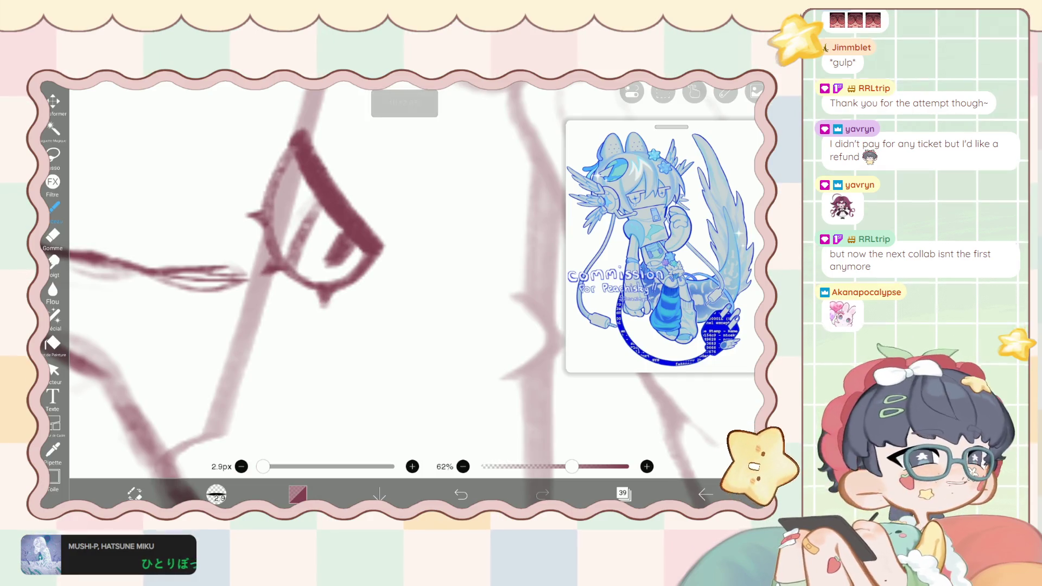
scroll(325, 260, down, 1)
scroll(347, 282, down, 3)
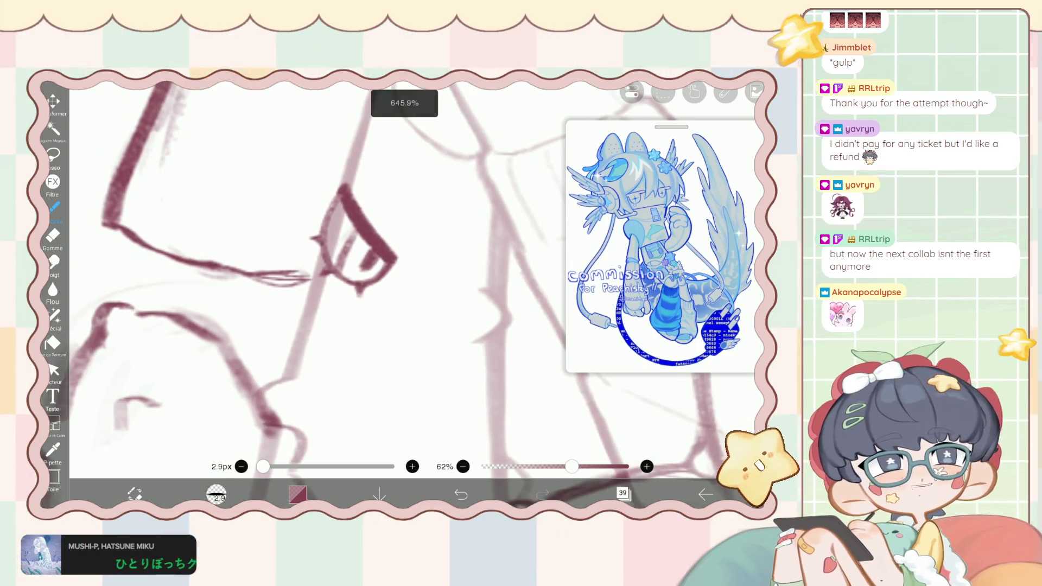
scroll(347, 282, down, 2)
scroll(347, 282, down, 2)
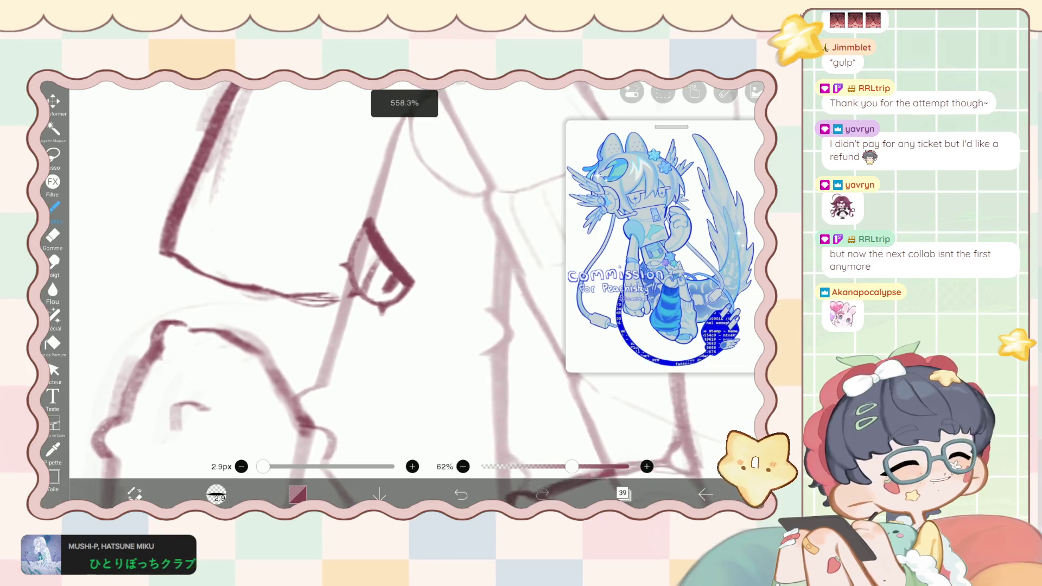
scroll(347, 282, down, 8)
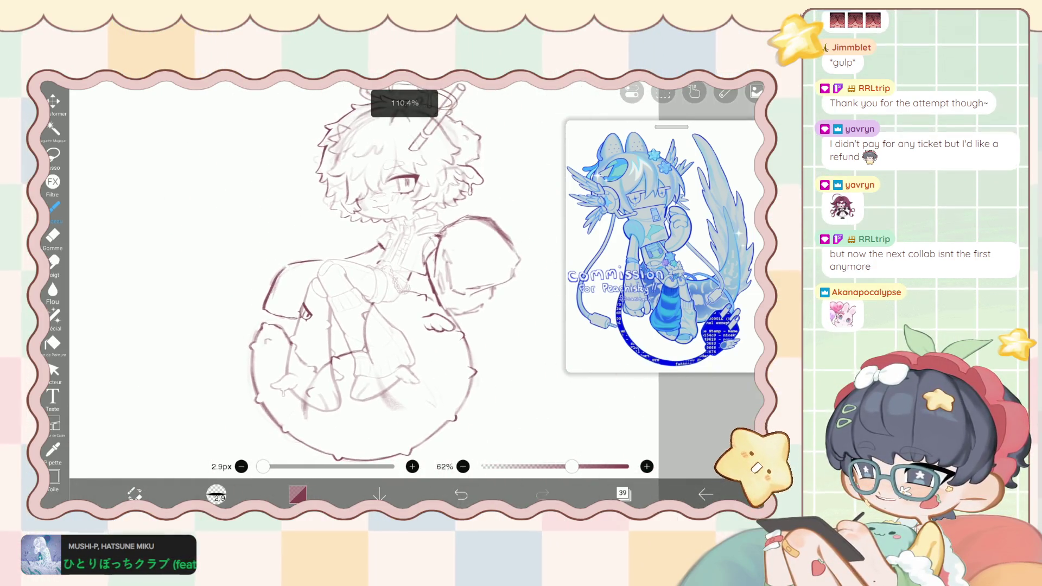
click(623, 493)
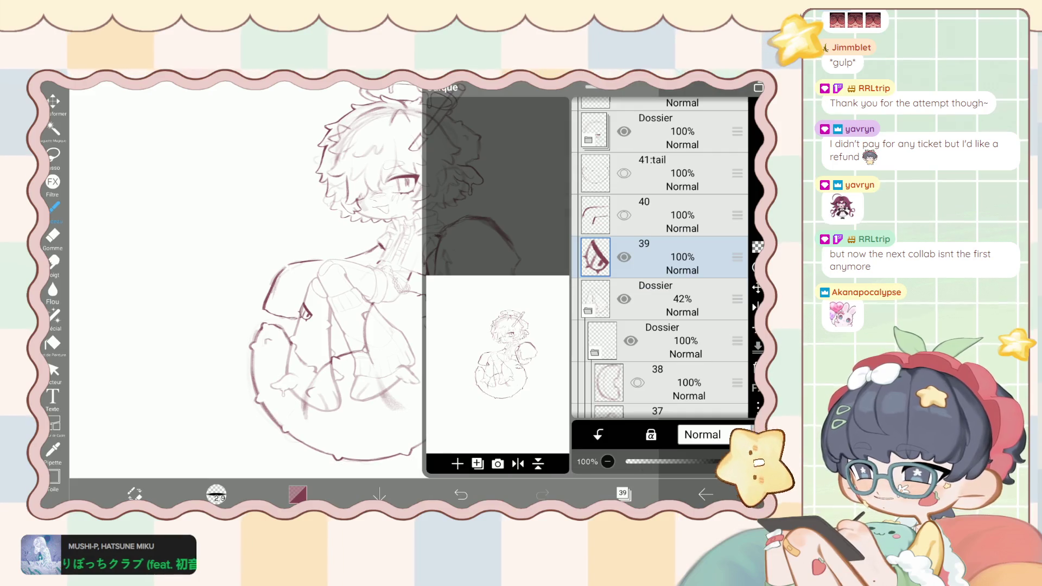
scroll(659, 255, down, 5)
scroll(659, 255, down, 5)
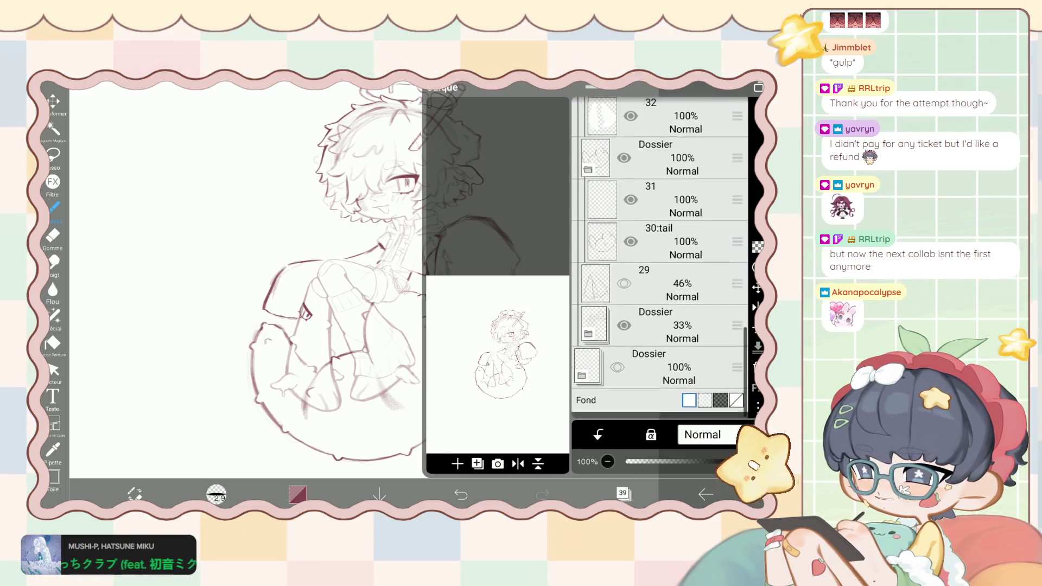
click(630, 247)
click(623, 493)
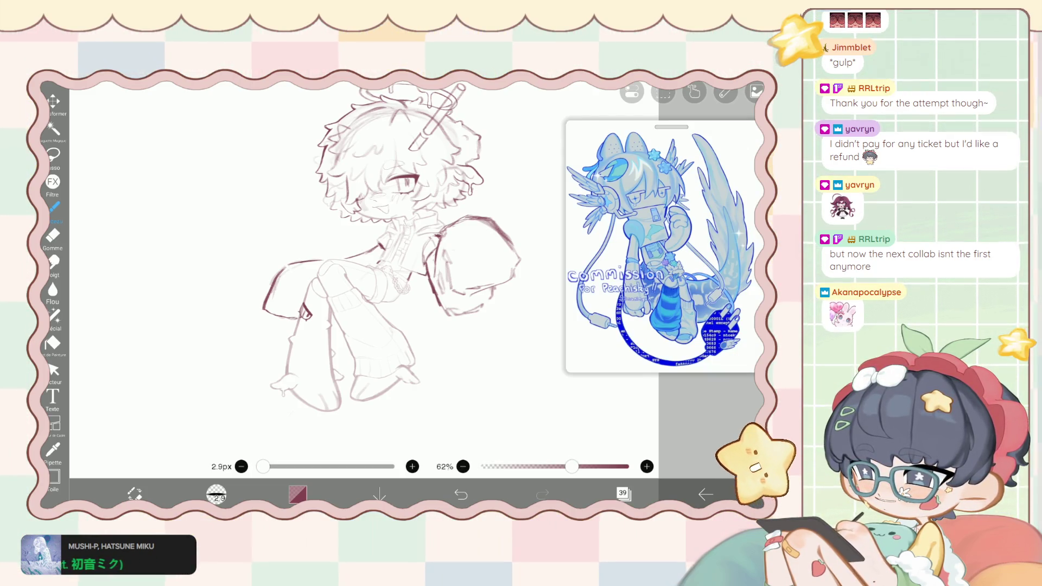
scroll(347, 260, up, 5)
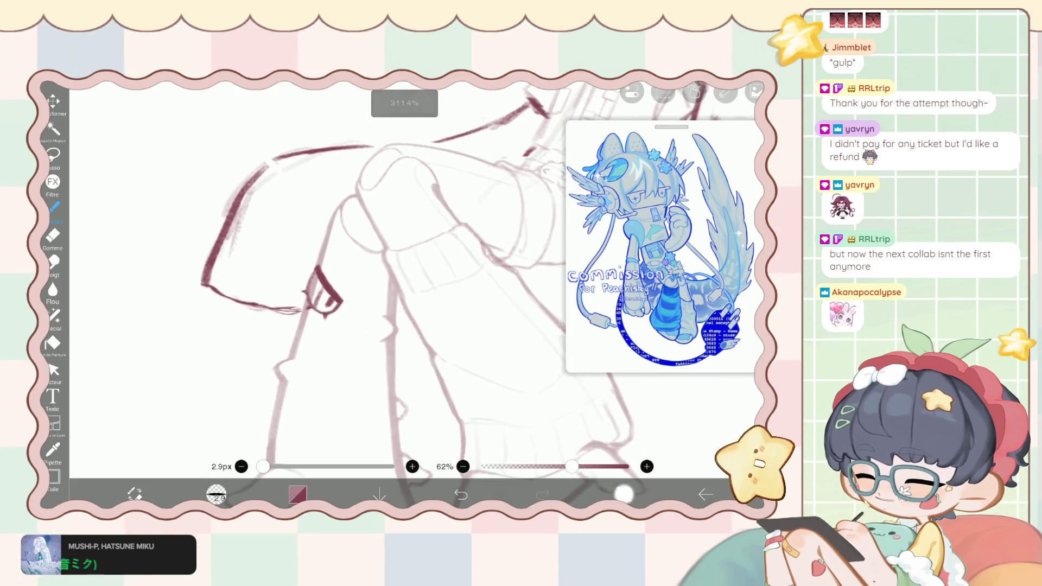
click(624, 493)
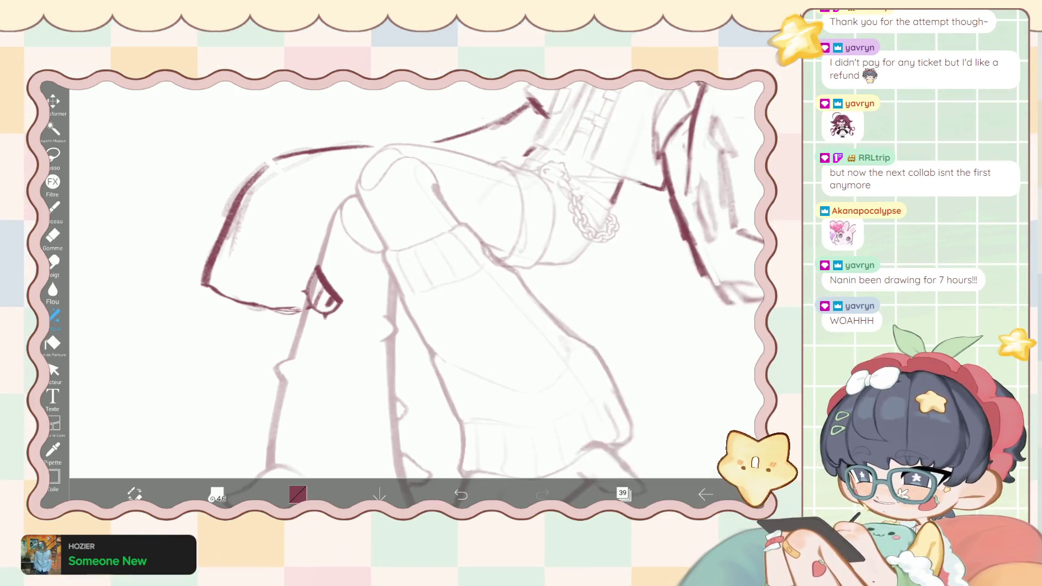
Liquify the elbow hook stroke with a 44px pen, bending it into a cleaner shape.
click(52, 316)
drag(622, 448, 620, 448)
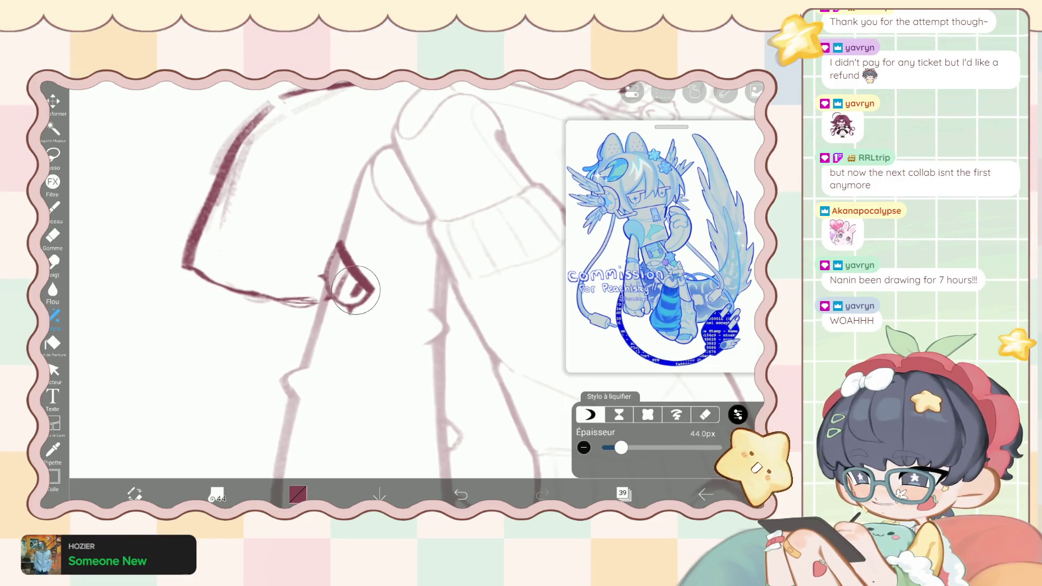
mouse_move(346, 279)
mouse_down()
mouse_move(319, 234)
mouse_move(315, 273)
mouse_move(336, 299)
mouse_move(382, 295)
mouse_move(345, 262)
mouse_move(361, 277)
mouse_move(333, 231)
mouse_move(318, 255)
mouse_move(325, 277)
mouse_move(326, 267)
mouse_up()
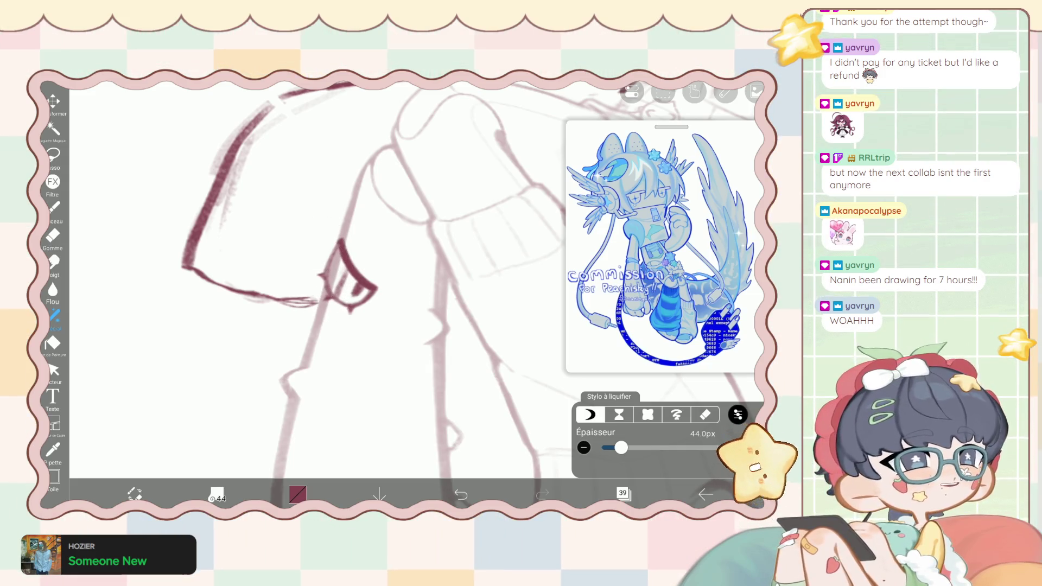
scroll(246, 380, up, 3)
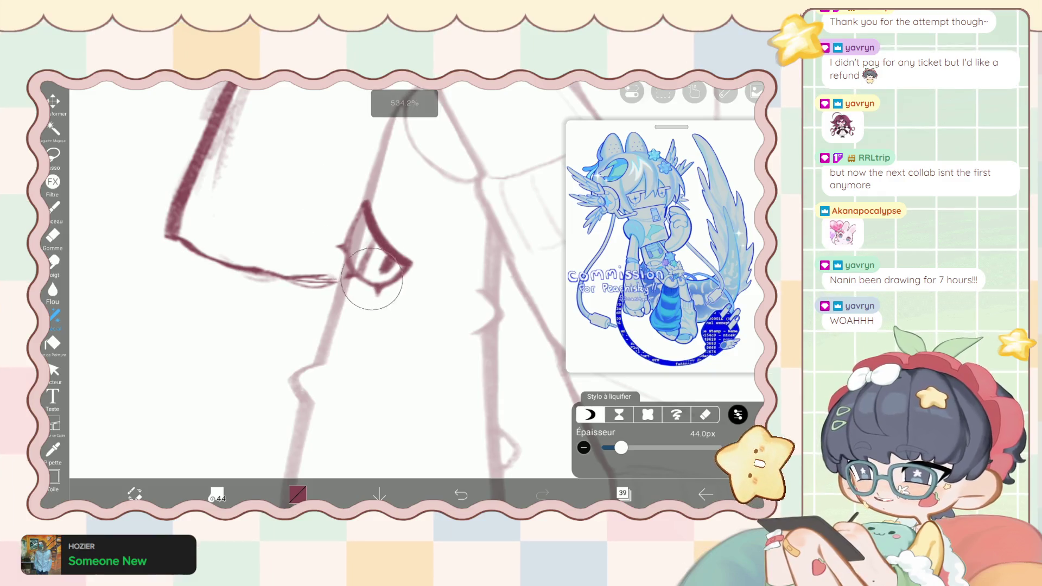
mouse_move(378, 289)
mouse_down()
mouse_move(340, 237)
mouse_move(337, 205)
mouse_move(368, 186)
mouse_move(356, 191)
mouse_up()
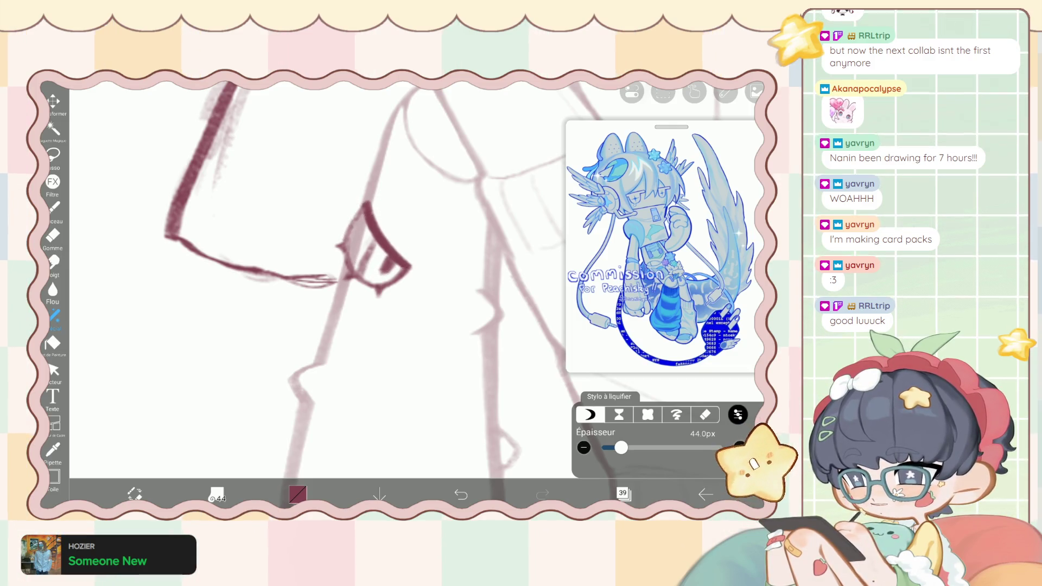
click(53, 208)
Zoom in and draw a thin dark-red stroke inside the elbow's hooked fold.
scroll(347, 271, up, 2)
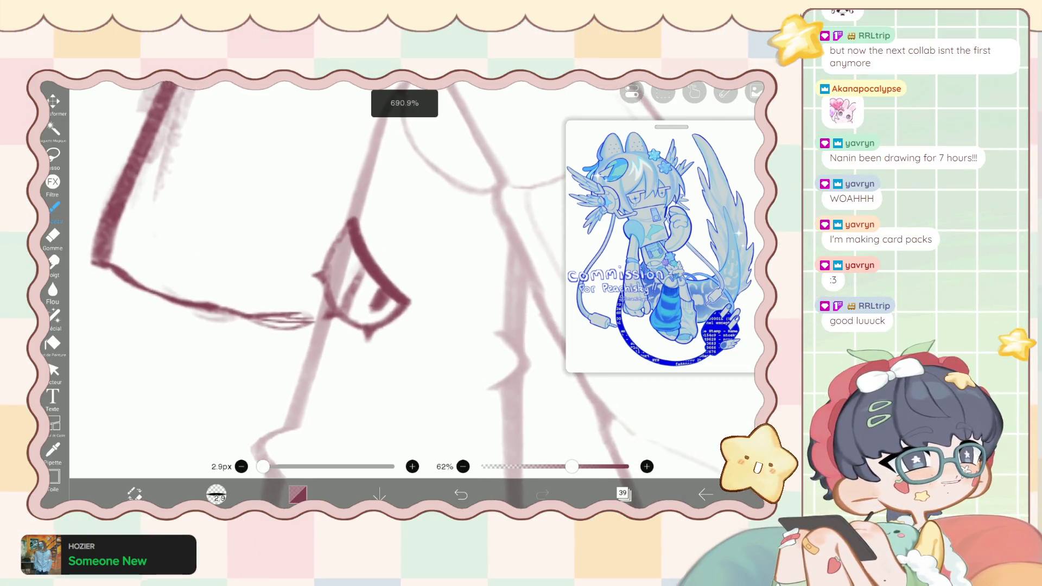
scroll(348, 271, up, 3)
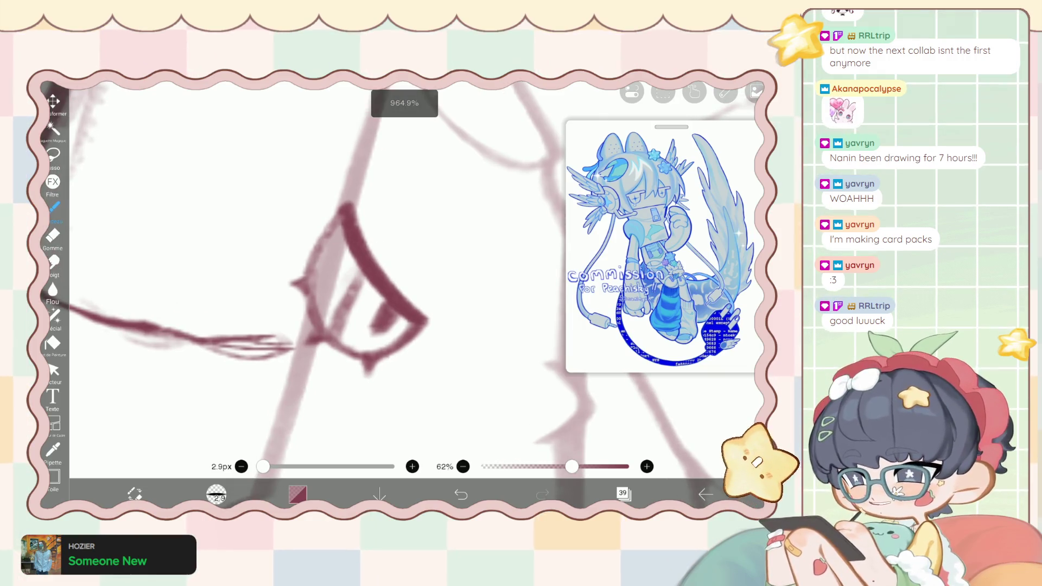
drag(383, 201, 440, 295)
scroll(337, 260, down, 5)
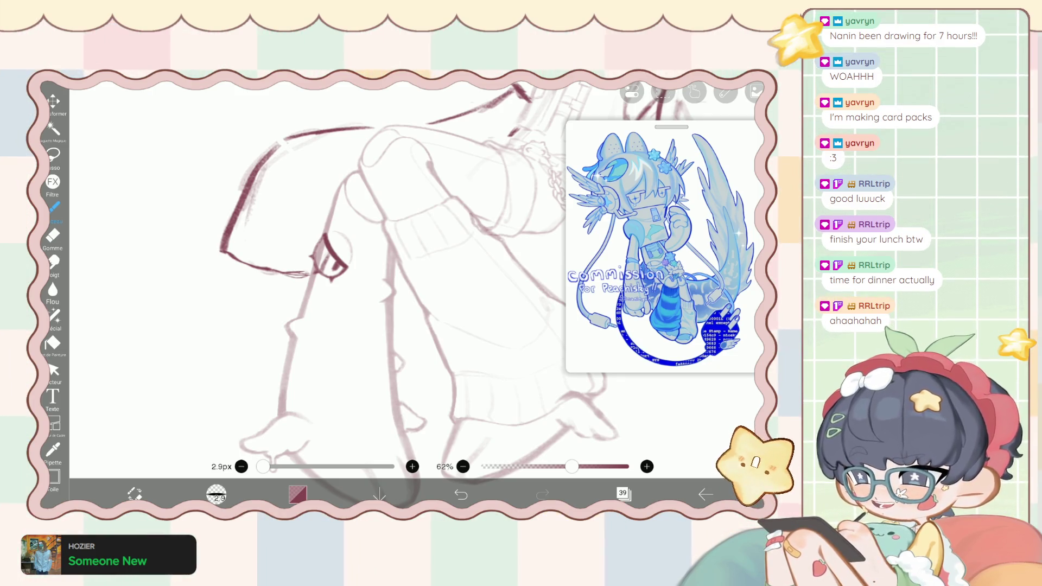
scroll(379, 271, up, 2)
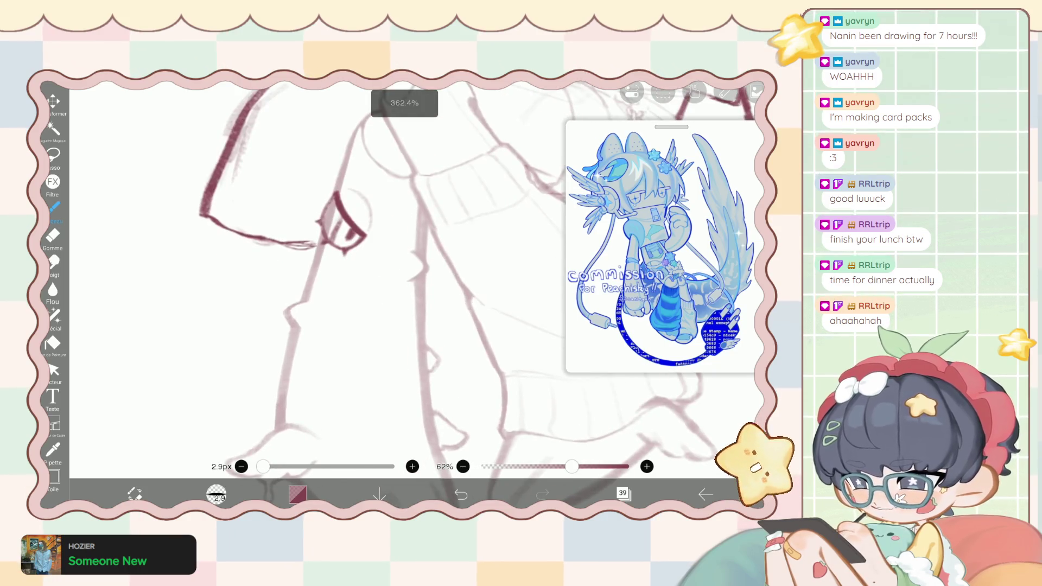
click(55, 316)
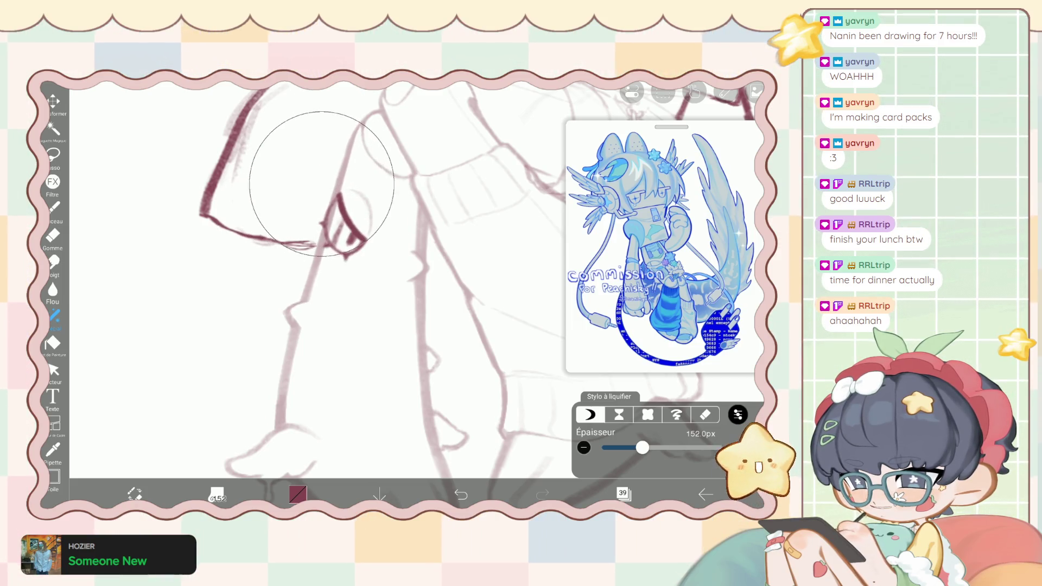
Warp the hooked fold with the liquify pen at 85 then 123px, and nudge it down-left.
drag(642, 447, 631, 448)
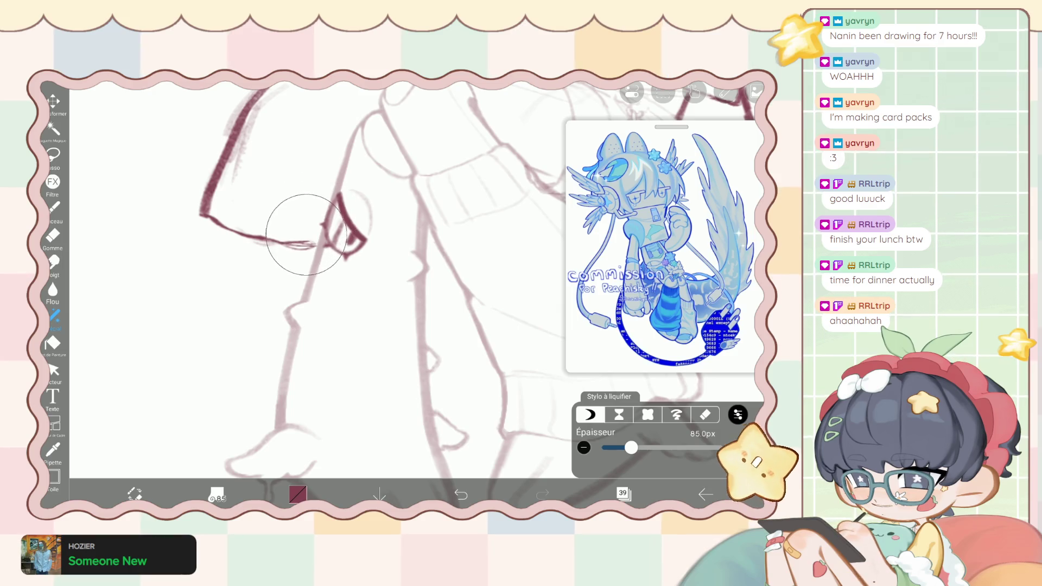
scroll(347, 261, down, 5)
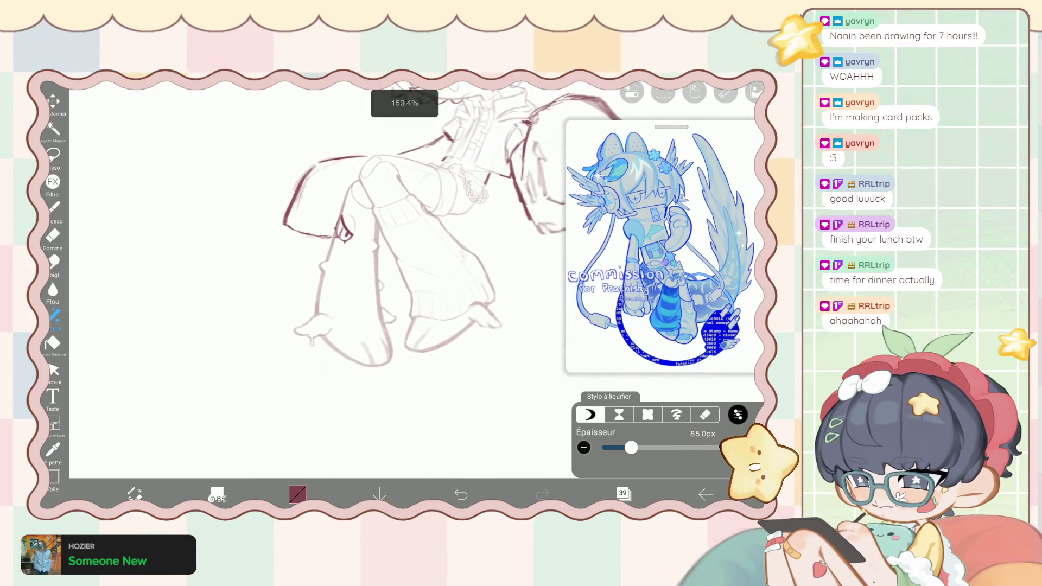
scroll(342, 228, up, 5)
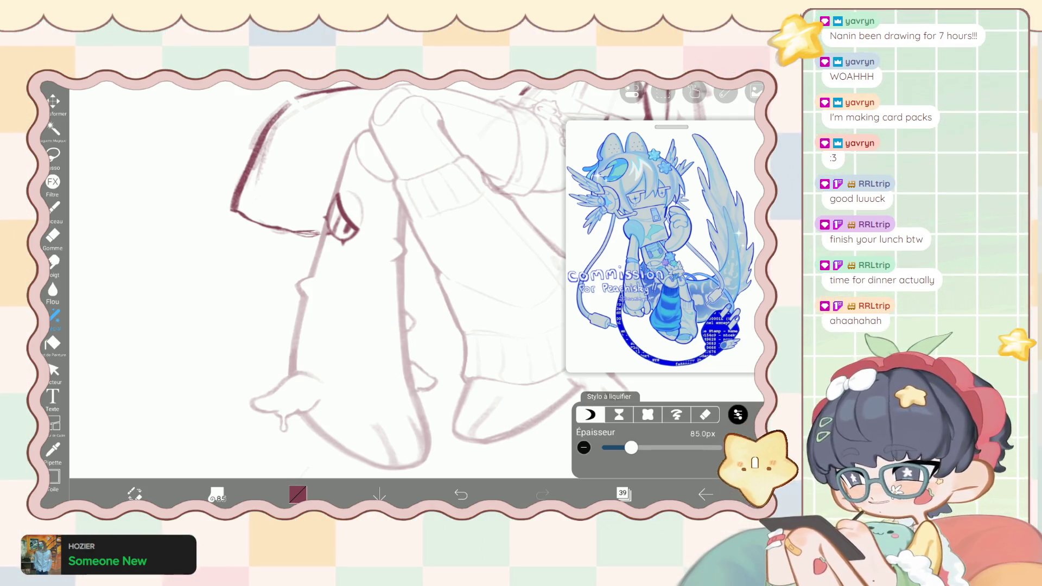
drag(630, 448, 638, 448)
mouse_move(328, 210)
mouse_down()
mouse_move(321, 232)
mouse_move(338, 242)
mouse_up()
click(623, 493)
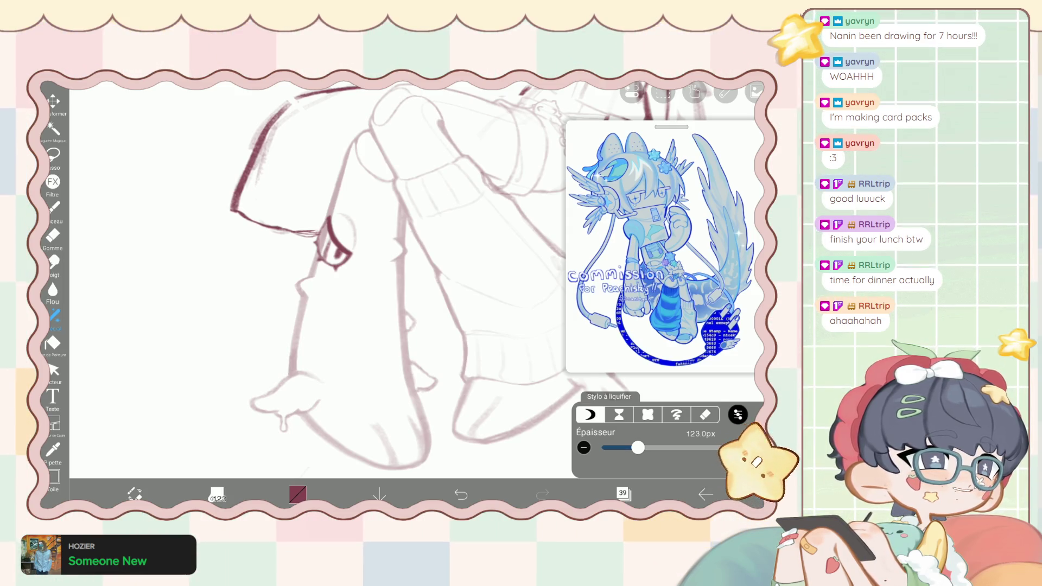
Return to the brush and make layer 40 the active drawing layer.
click(53, 208)
click(624, 493)
click(651, 215)
click(623, 493)
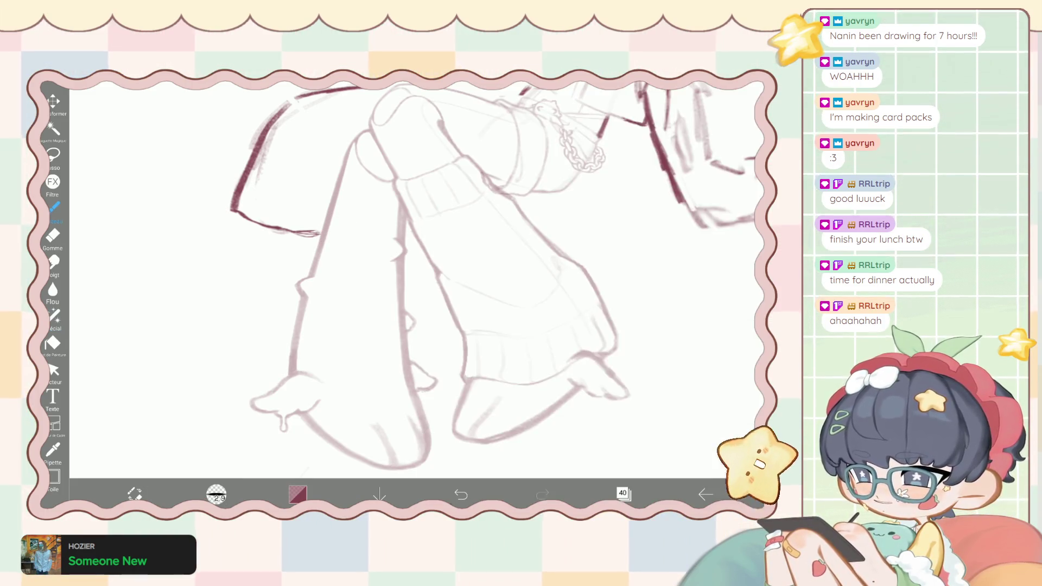
Draw the dark-red oval loop at the end of the arm line.
scroll(380, 271, up, 5)
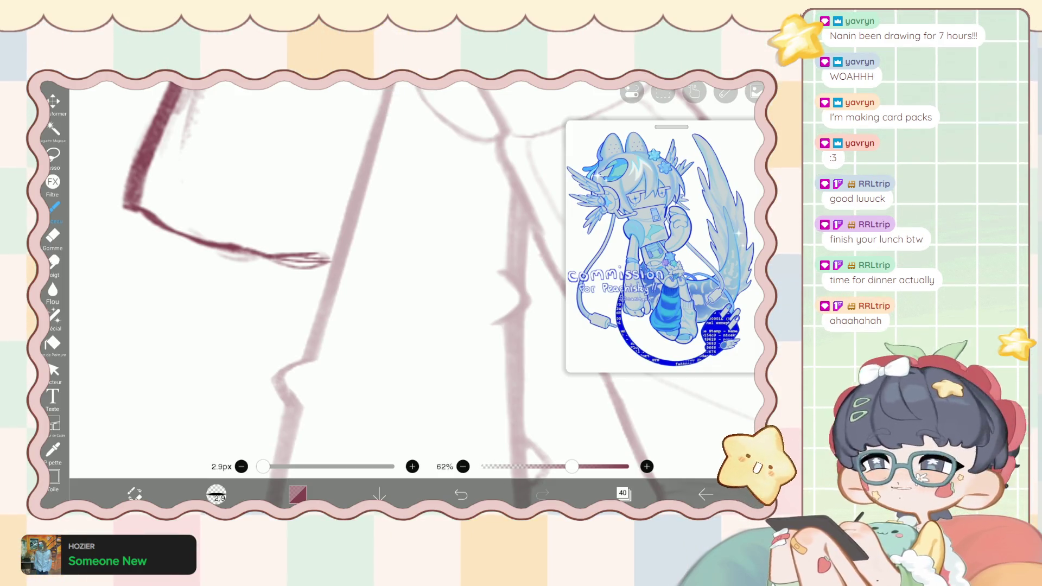
scroll(380, 271, down, 3)
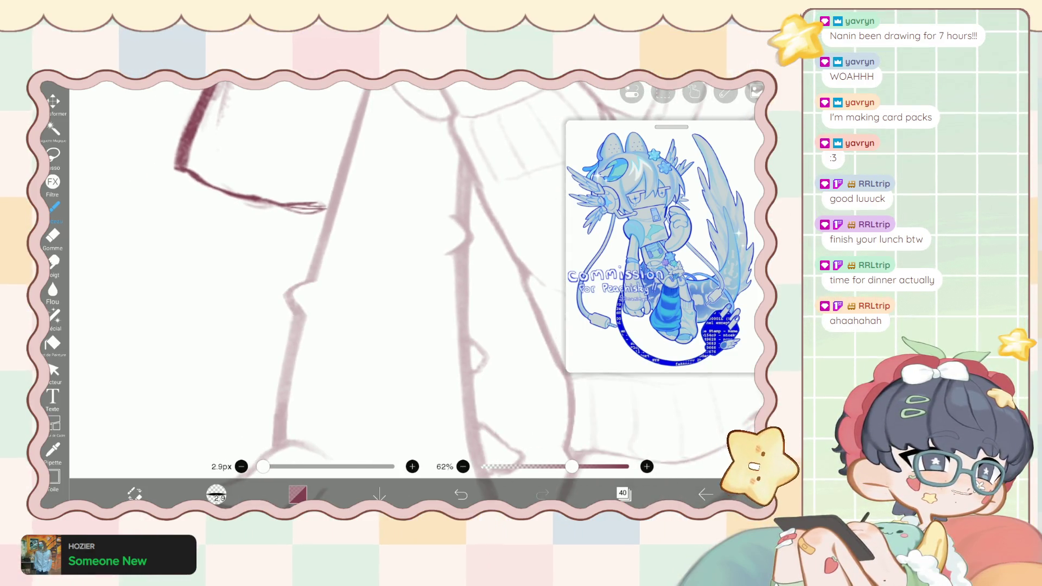
scroll(380, 271, up, 3)
mouse_move(360, 307)
mouse_down()
mouse_move(320, 228)
mouse_move(301, 255)
mouse_move(312, 306)
mouse_up()
mouse_move(303, 266)
mouse_down()
mouse_move(339, 324)
mouse_move(360, 321)
mouse_up()
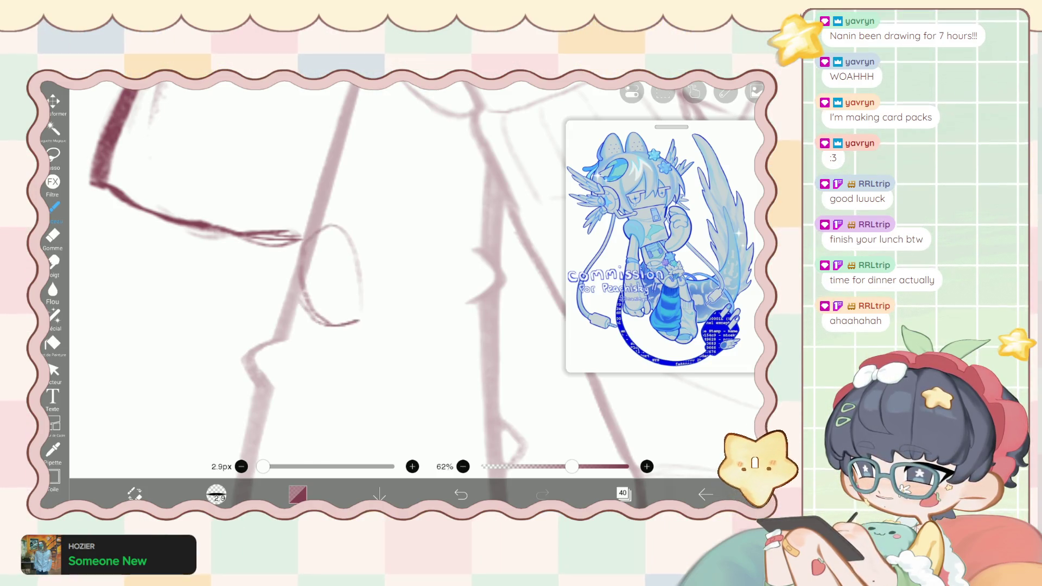
mouse_move(301, 250)
mouse_down()
mouse_move(314, 320)
mouse_move(348, 239)
mouse_move(332, 231)
mouse_move(358, 274)
mouse_up()
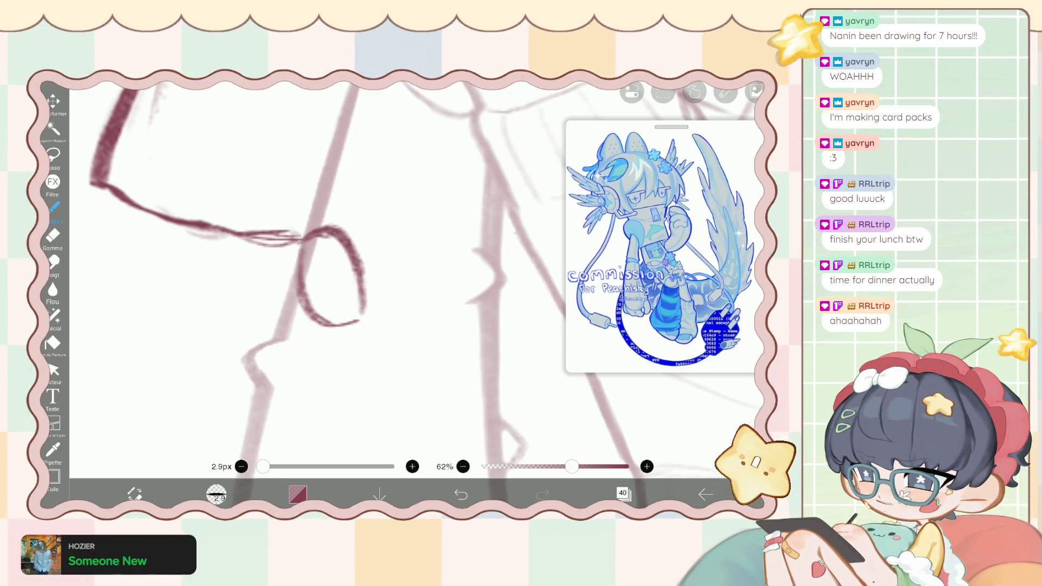
Erase part of the loop's right stroke, add a curved inner stroke and thicken its right edge.
scroll(347, 245, up, 2)
key(e)
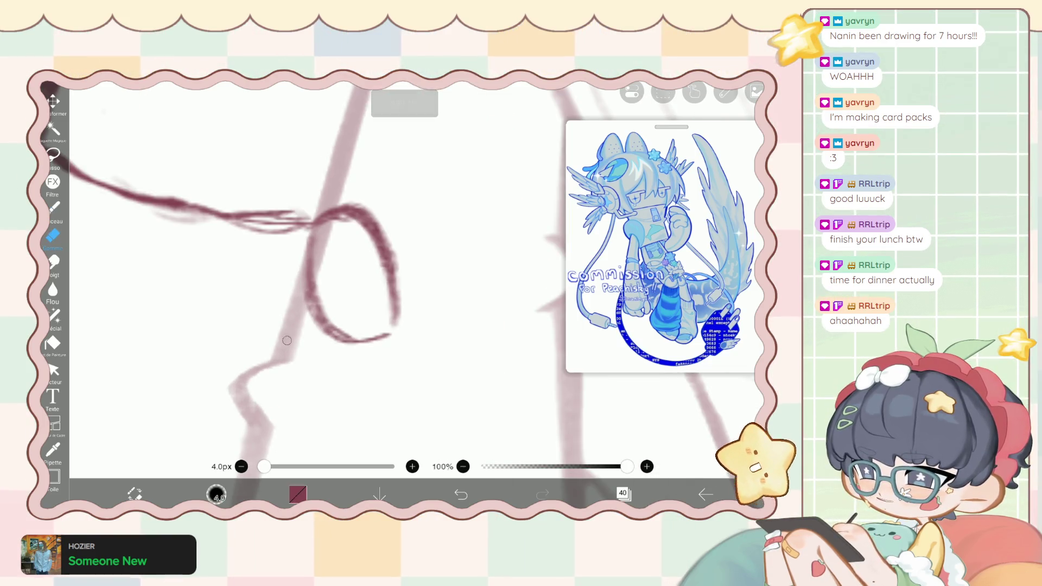
drag(349, 222, 386, 294)
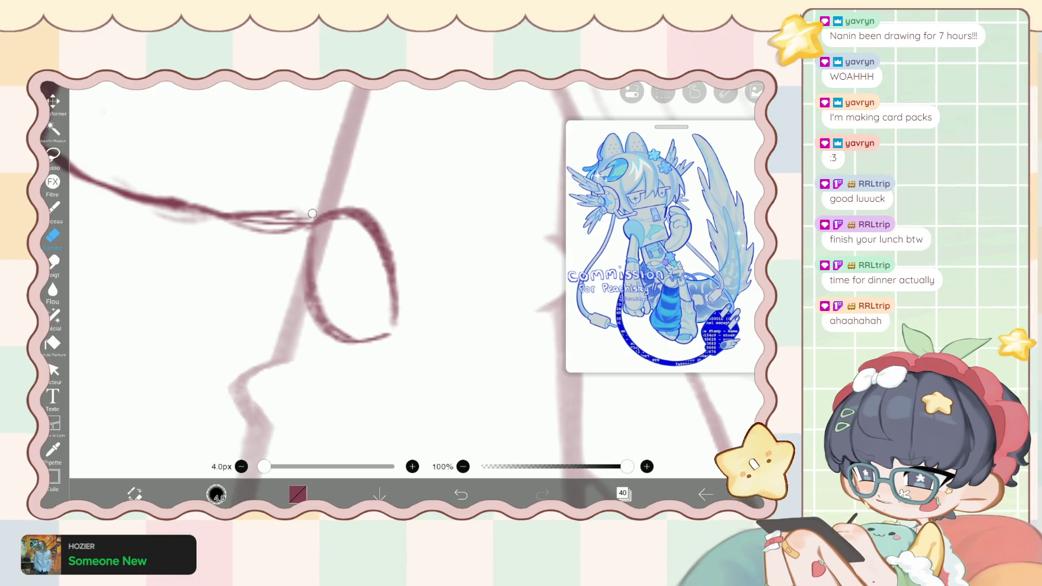
key(b)
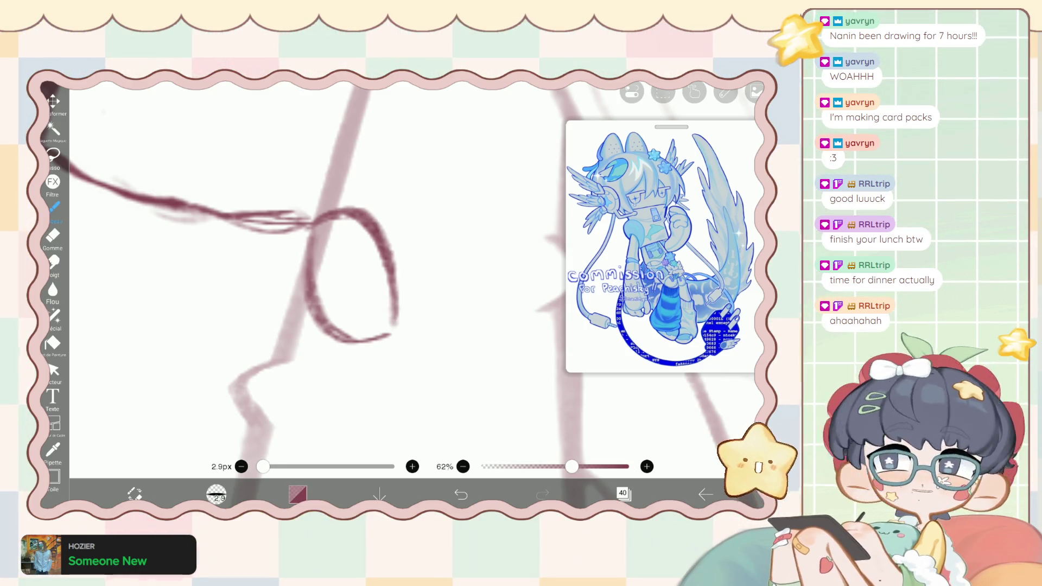
drag(371, 242, 345, 321)
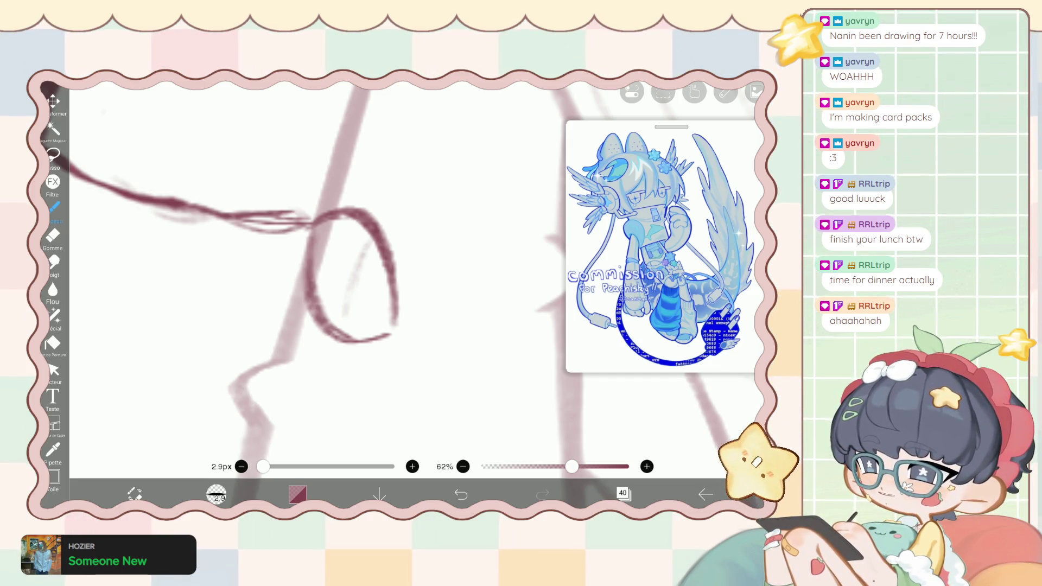
drag(401, 258, 391, 282)
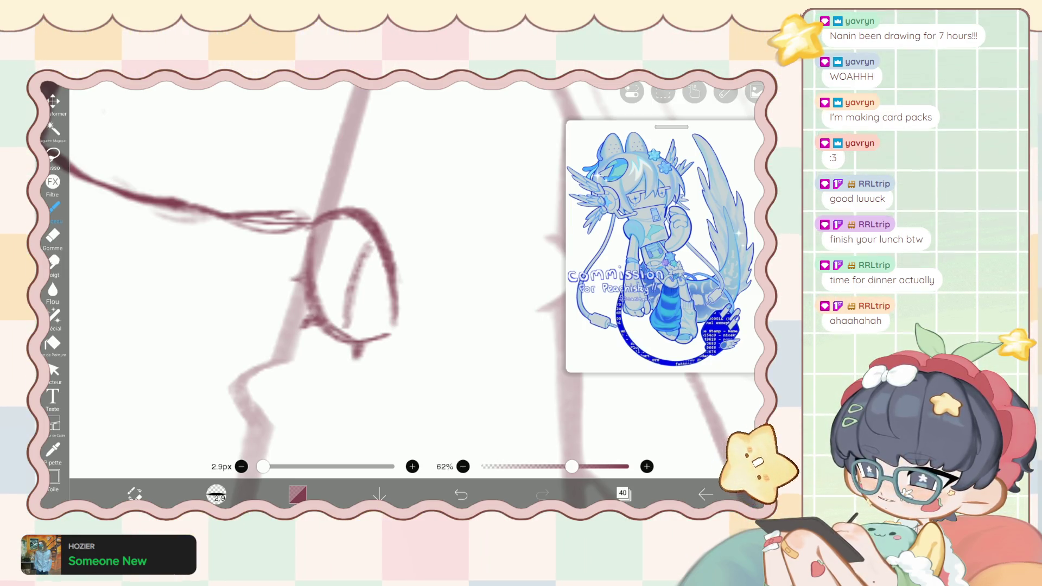
key(e)
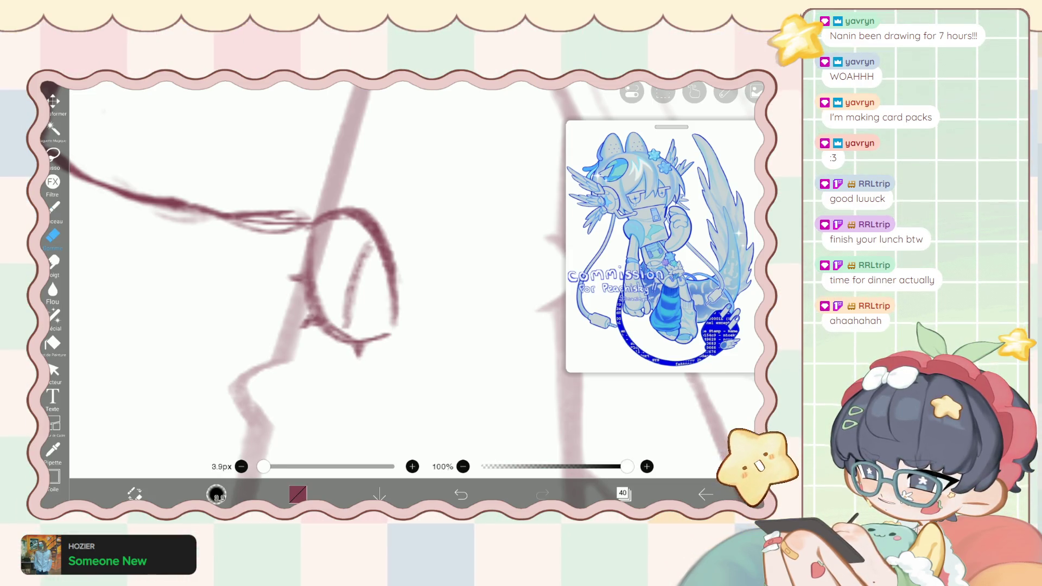
key(b)
drag(387, 290, 393, 328)
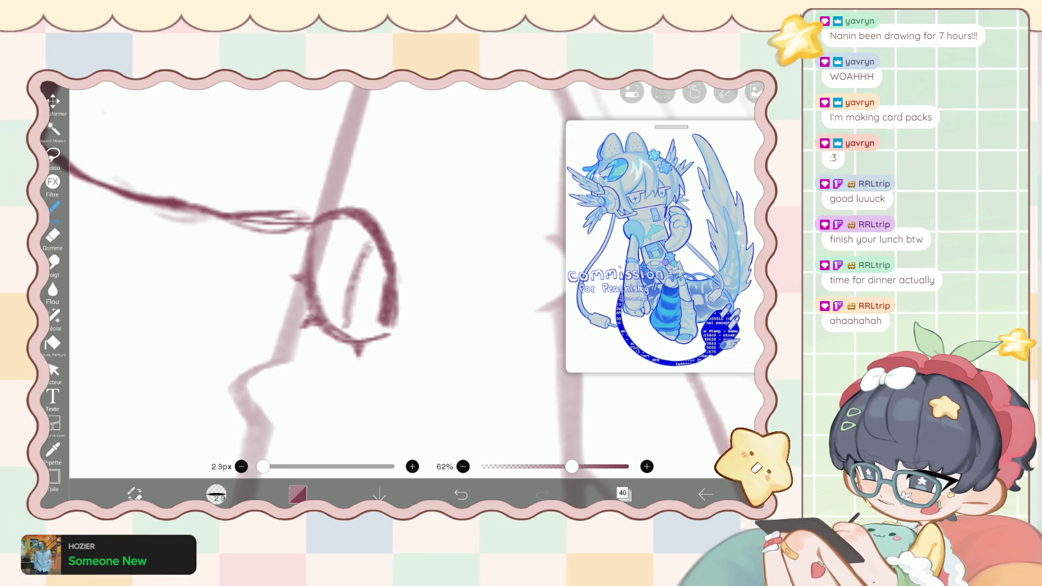
Push the loop's line into a new shape with the liquify pen.
scroll(380, 272, down, 10)
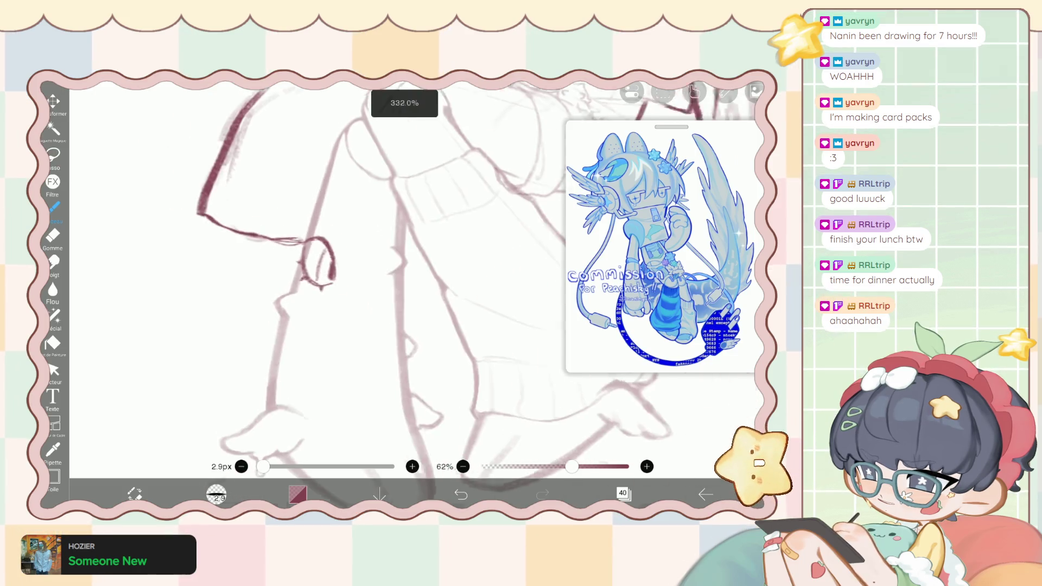
scroll(385, 273, up, 5)
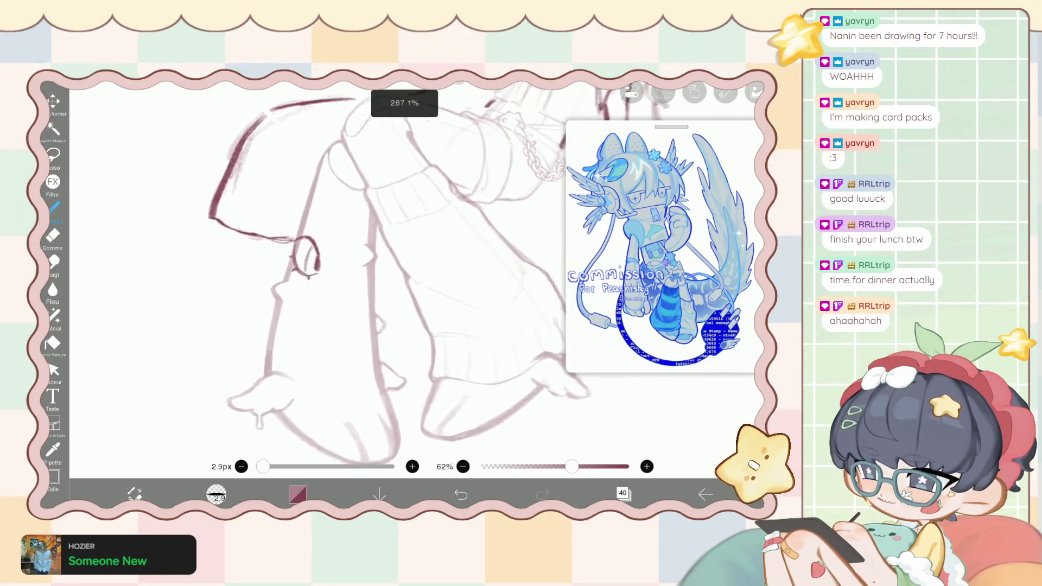
key(l)
drag(294, 231, 280, 273)
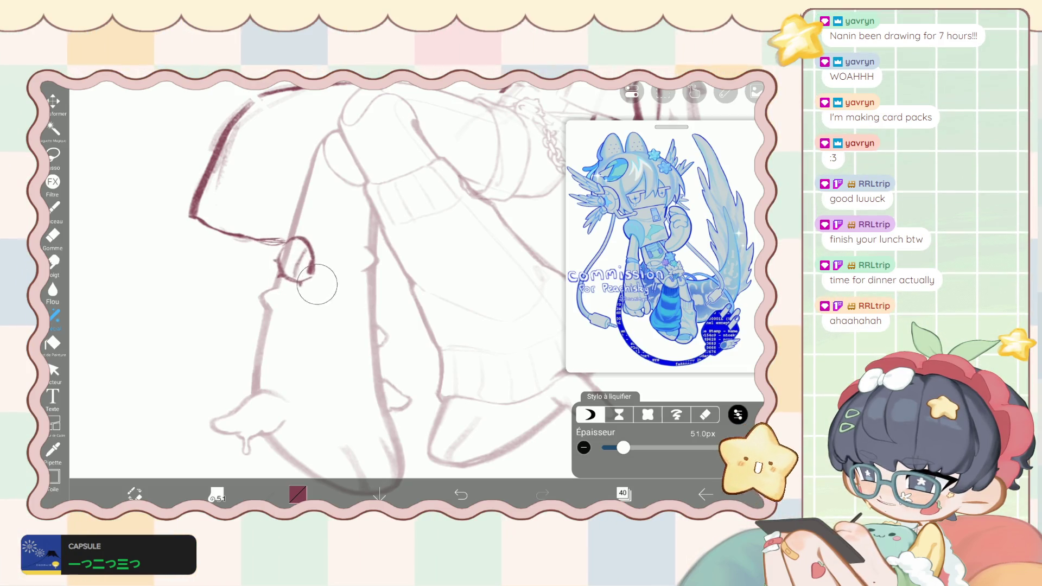
Raise liquify thickness to 96px and force from 80% to 88%, then show the layer list.
scroll(379, 271, down, 2)
drag(623, 447, 634, 447)
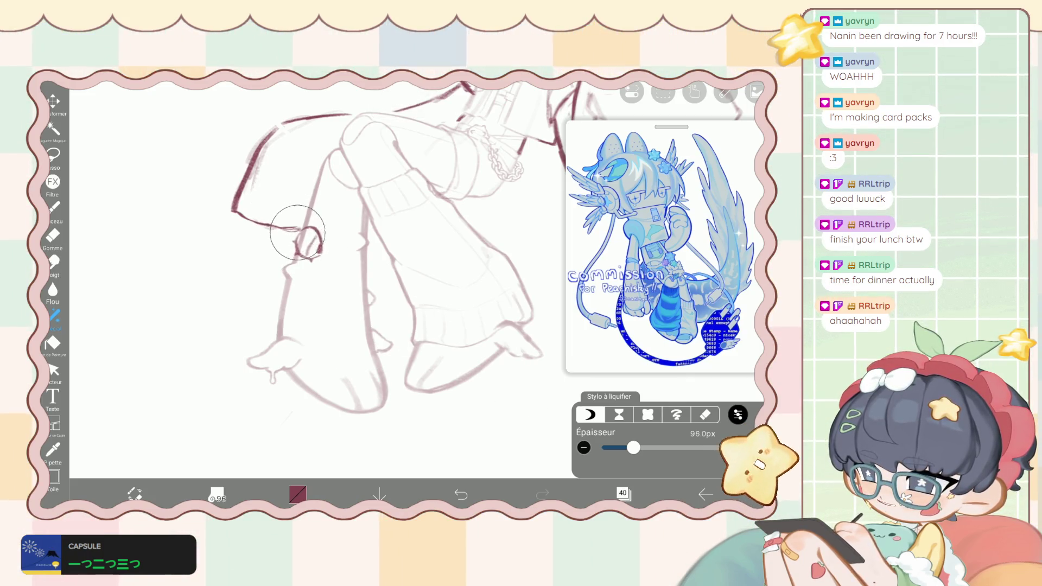
scroll(380, 244, down, 1)
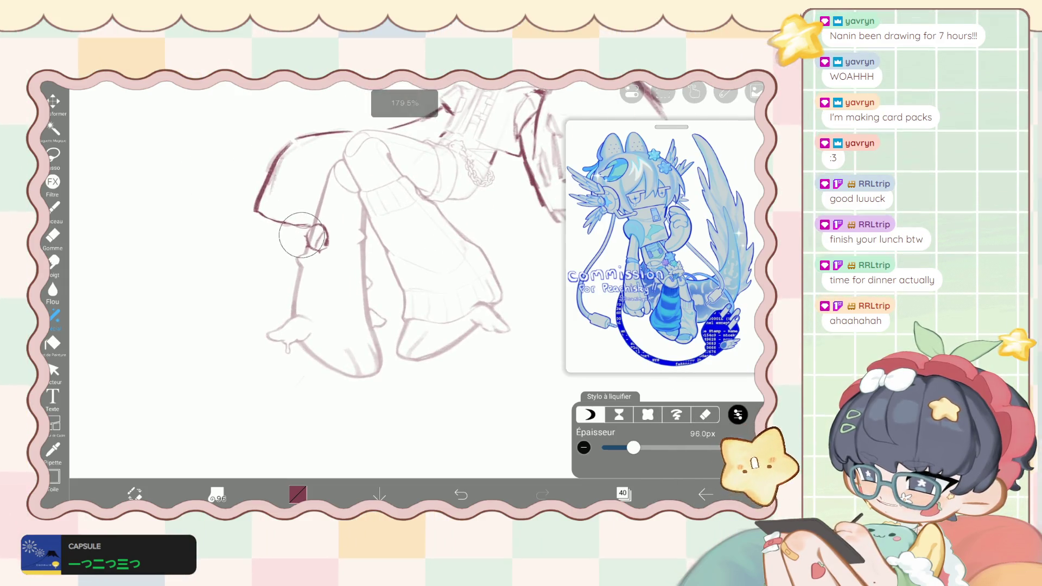
click(737, 415)
mouse_move(674, 382)
mouse_down()
mouse_move(600, 382)
mouse_move(722, 382)
mouse_move(710, 382)
mouse_up()
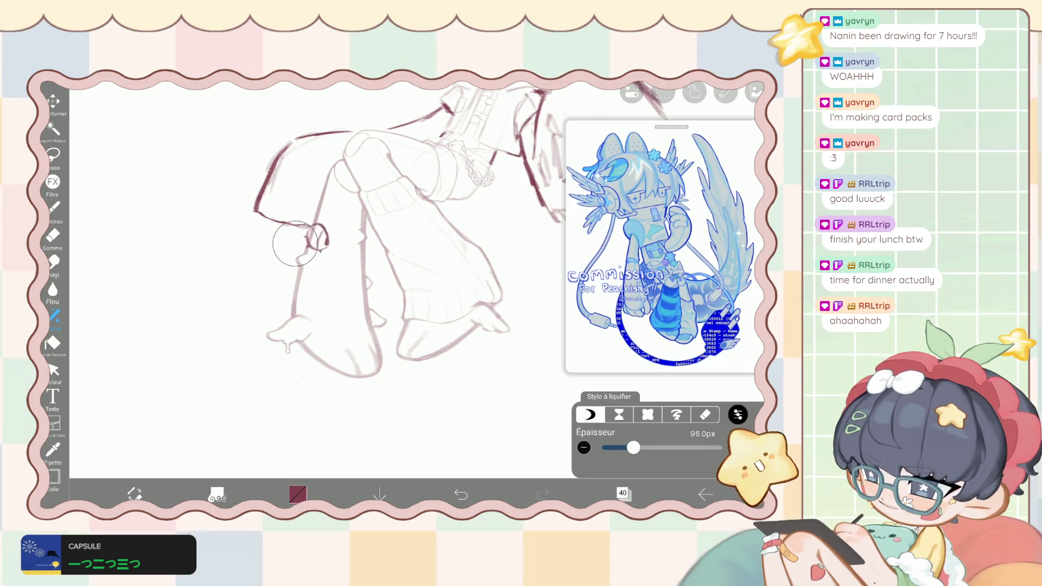
click(737, 414)
mouse_move(710, 382)
mouse_down()
mouse_move(624, 382)
mouse_move(733, 382)
mouse_move(696, 382)
mouse_up()
click(623, 494)
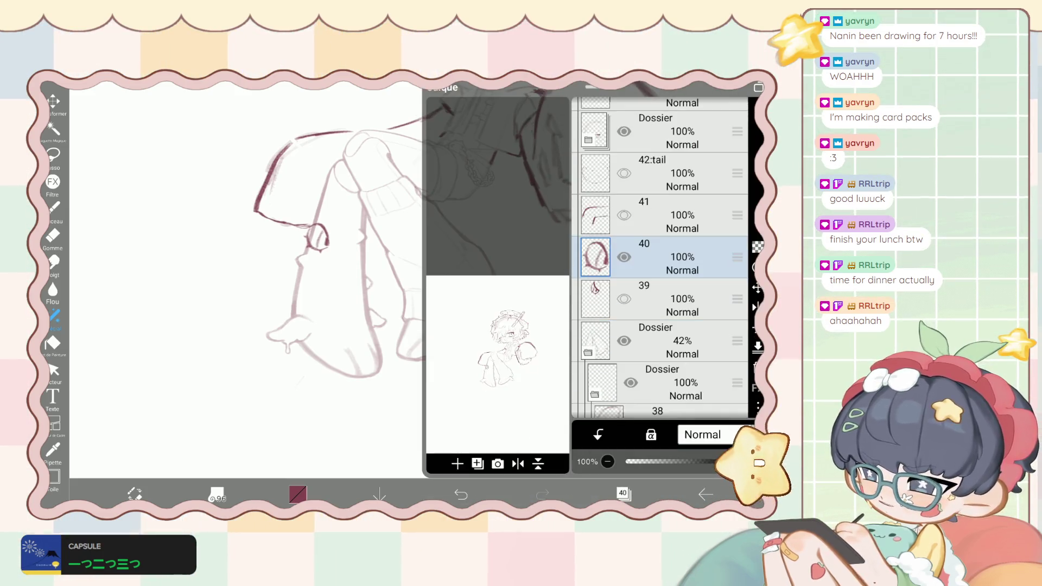
Move layer 40's arm and ring slightly to the right with Transform.
click(54, 101)
mouse_move(320, 239)
mouse_down()
mouse_move(335, 231)
mouse_move(324, 224)
mouse_up()
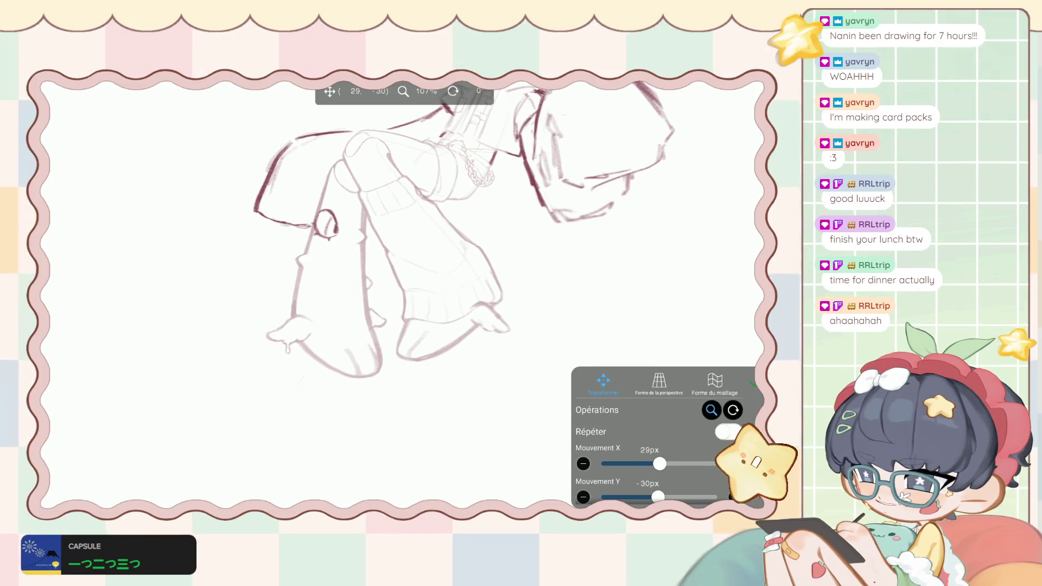
click(752, 383)
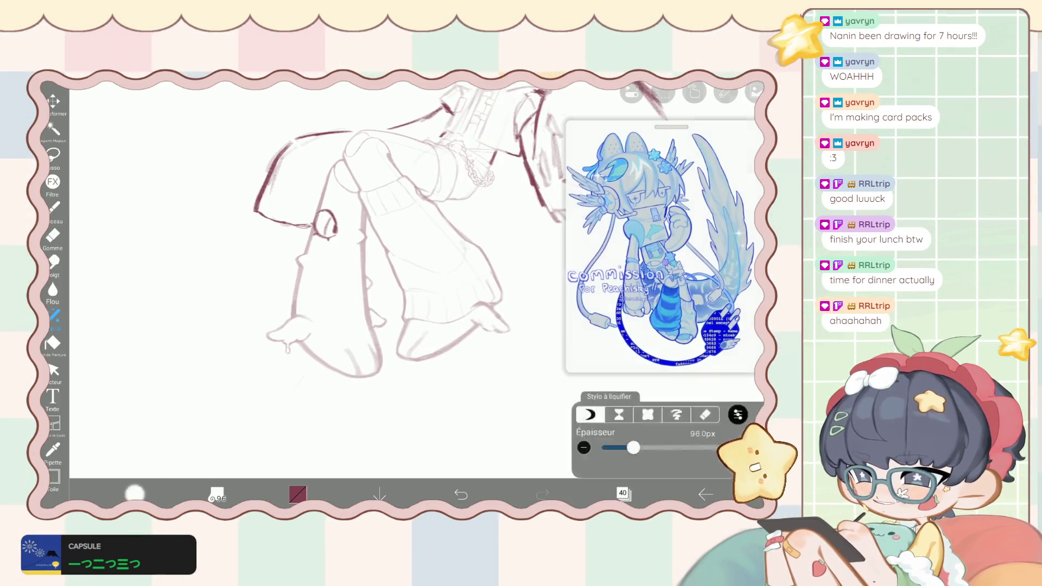
scroll(391, 238, up, 3)
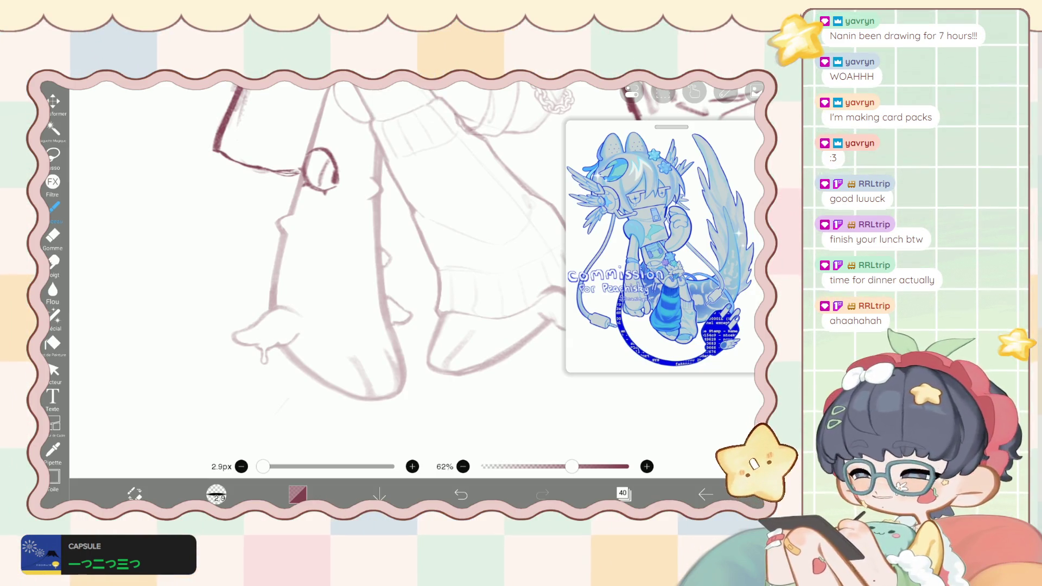
scroll(390, 261, up, 2)
scroll(390, 261, up, 1)
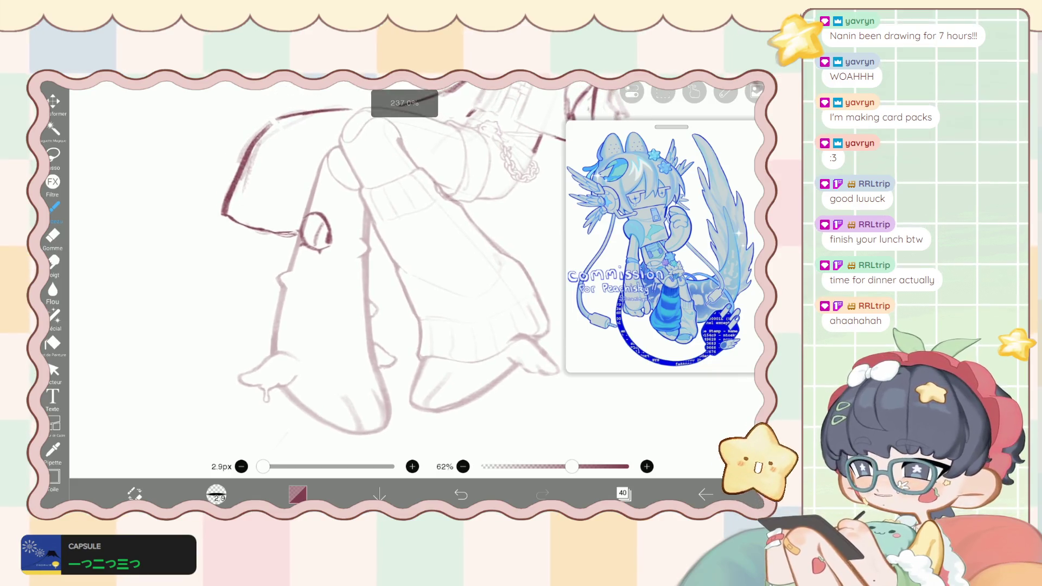
Shift the ring slightly up and right, then switch to the eraser and reopen the layer list.
click(623, 494)
click(53, 103)
drag(315, 234, 322, 217)
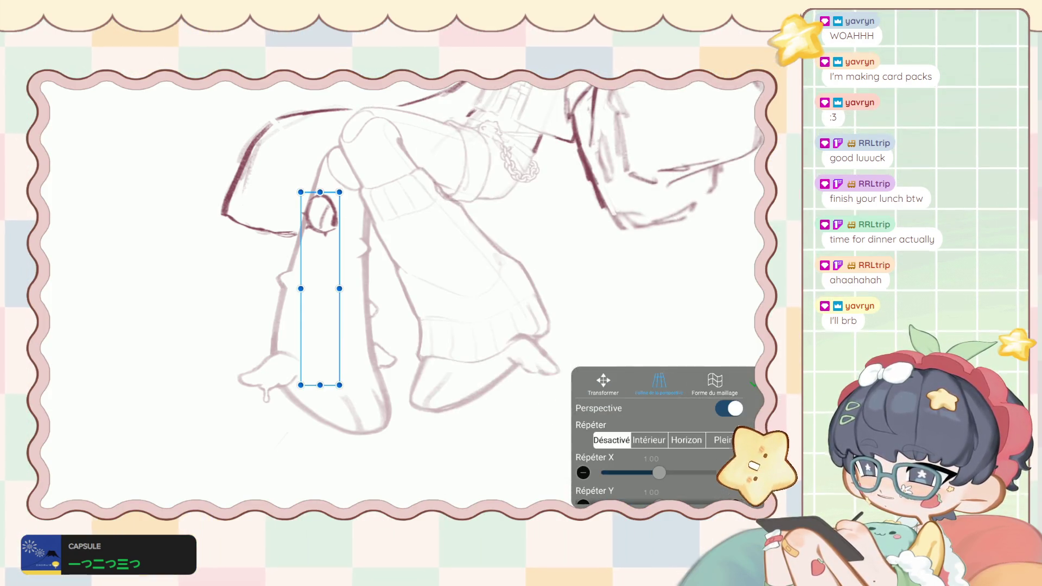
click(52, 234)
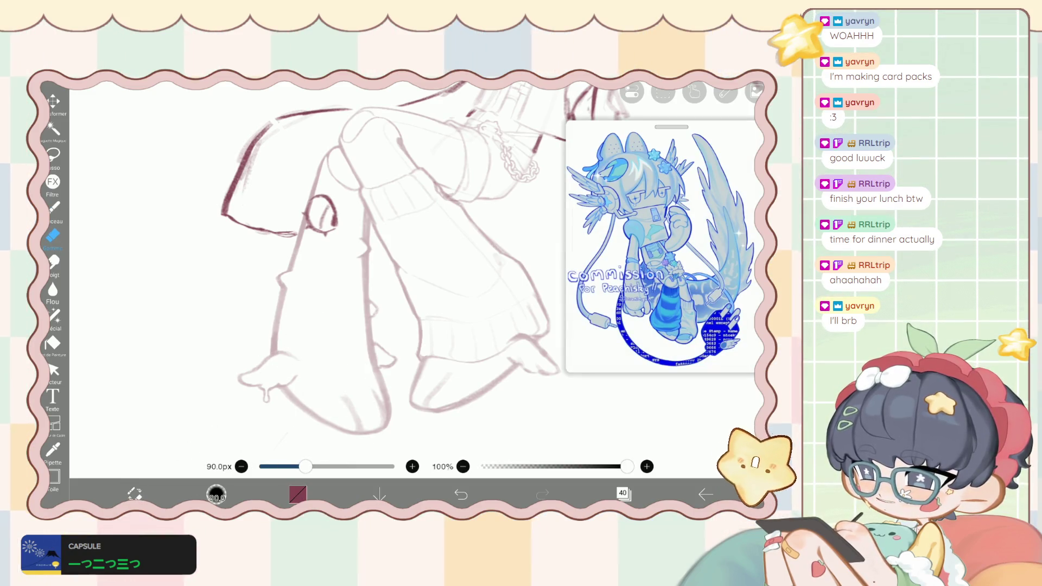
click(622, 493)
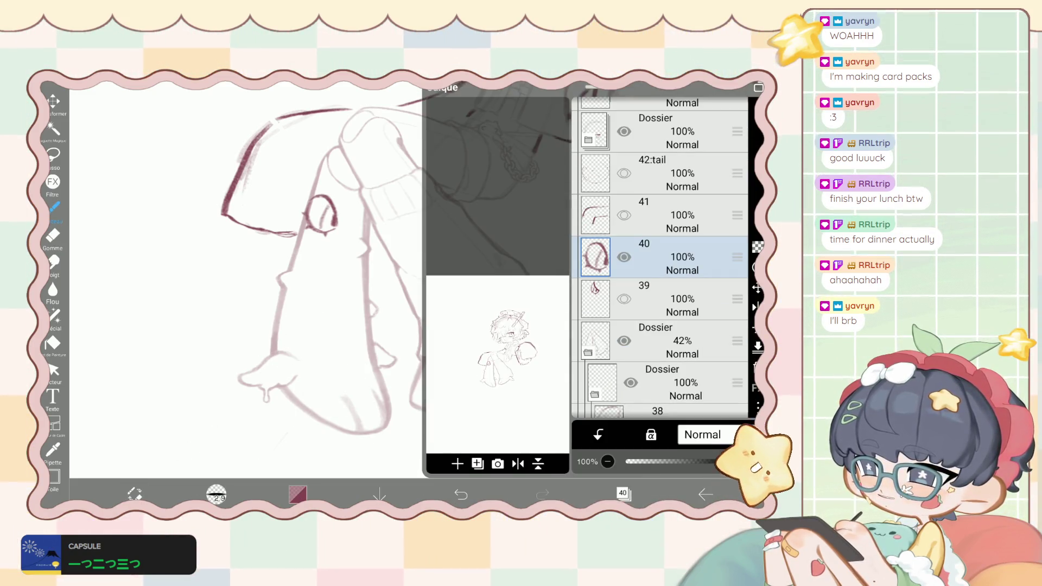
Cancel the perspective transform and add a new layer 41 above layer 40.
click(53, 101)
click(659, 383)
key(Return)
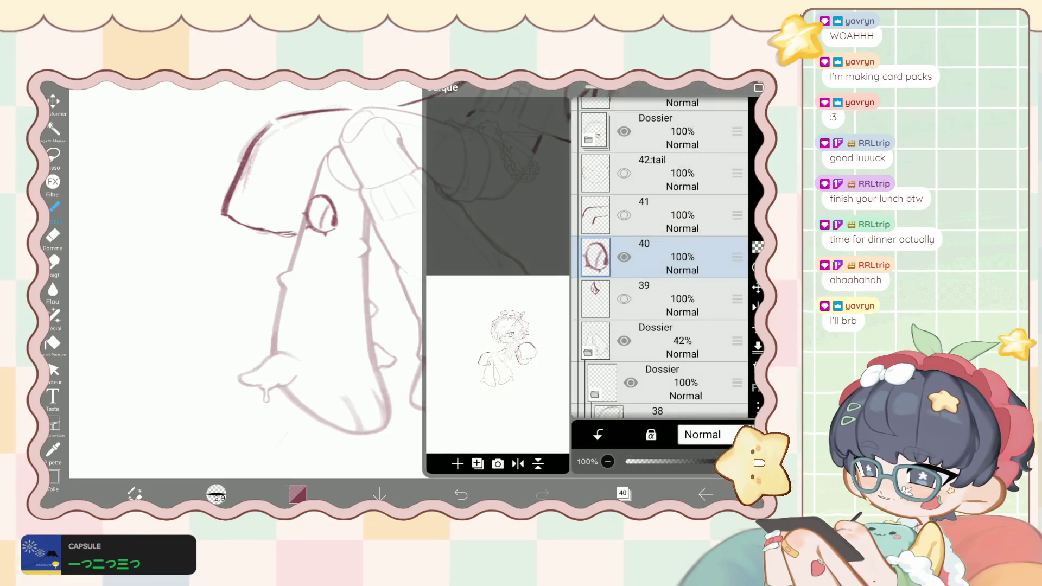
click(458, 463)
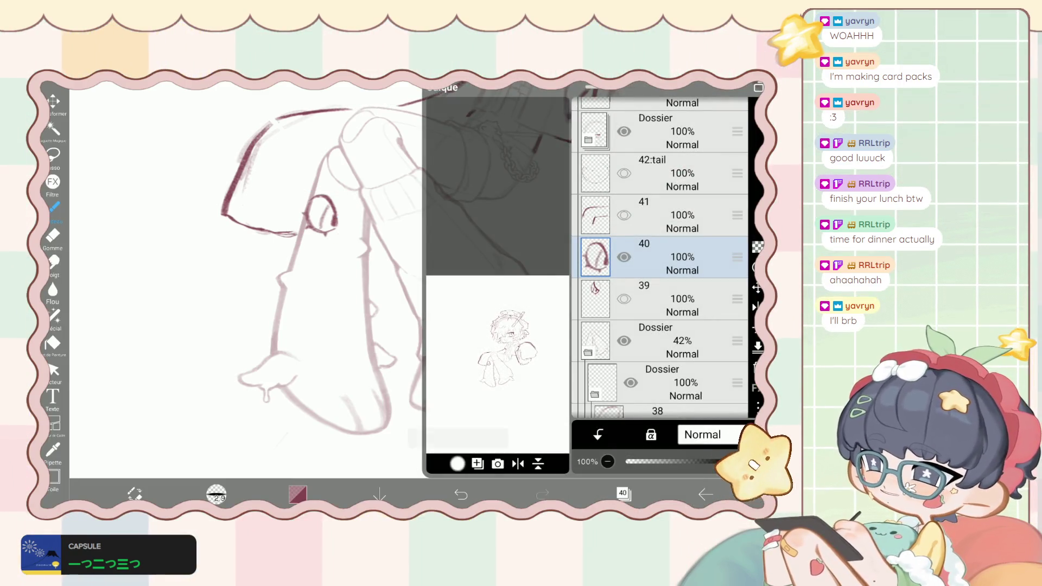
scroll(660, 258, down, 3)
click(623, 493)
Draw a second thin dark-red oval lower on the leg.
scroll(326, 271, up, 3)
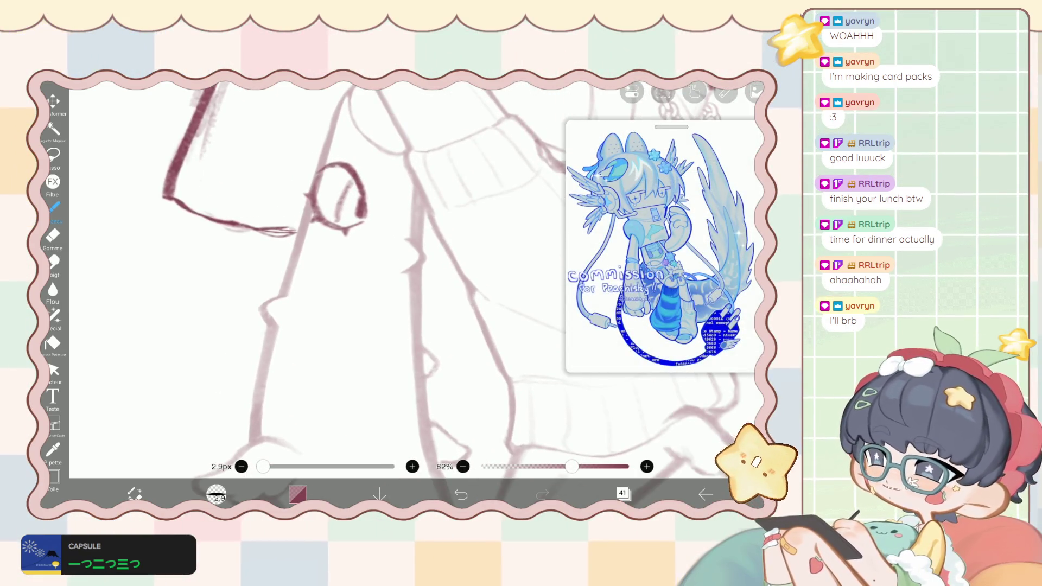
drag(398, 301, 371, 335)
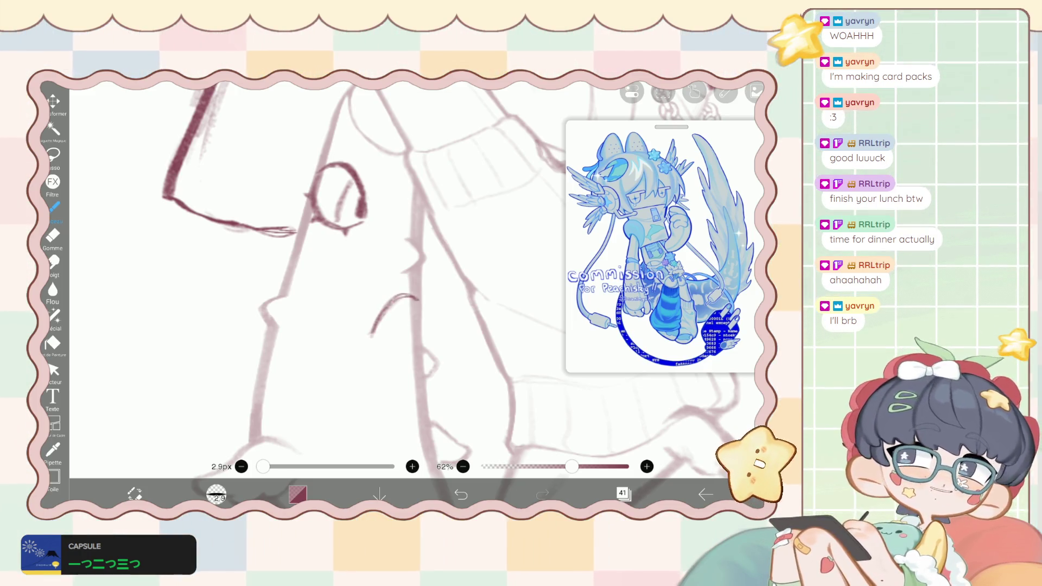
drag(405, 298, 415, 353)
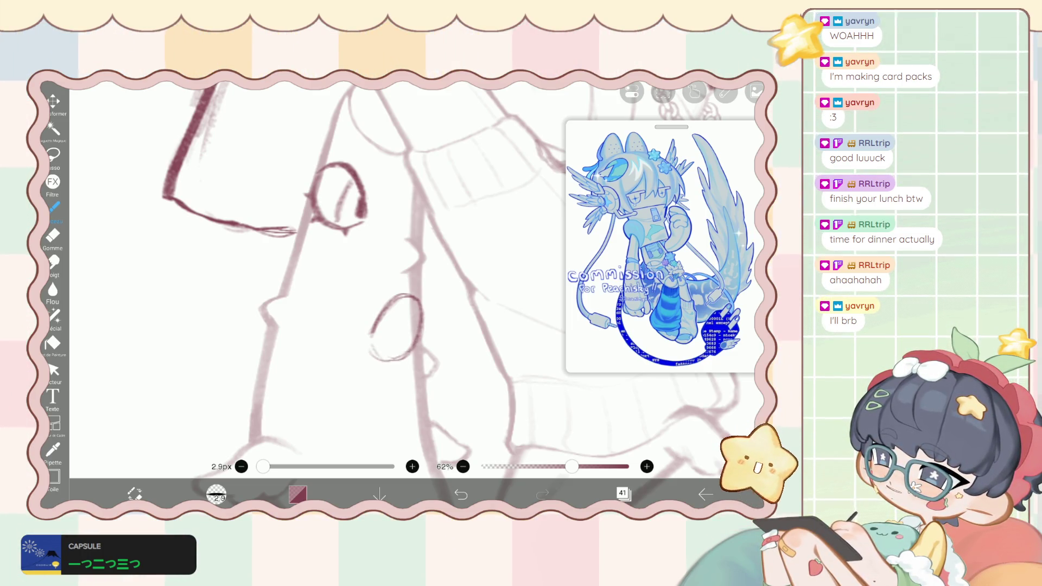